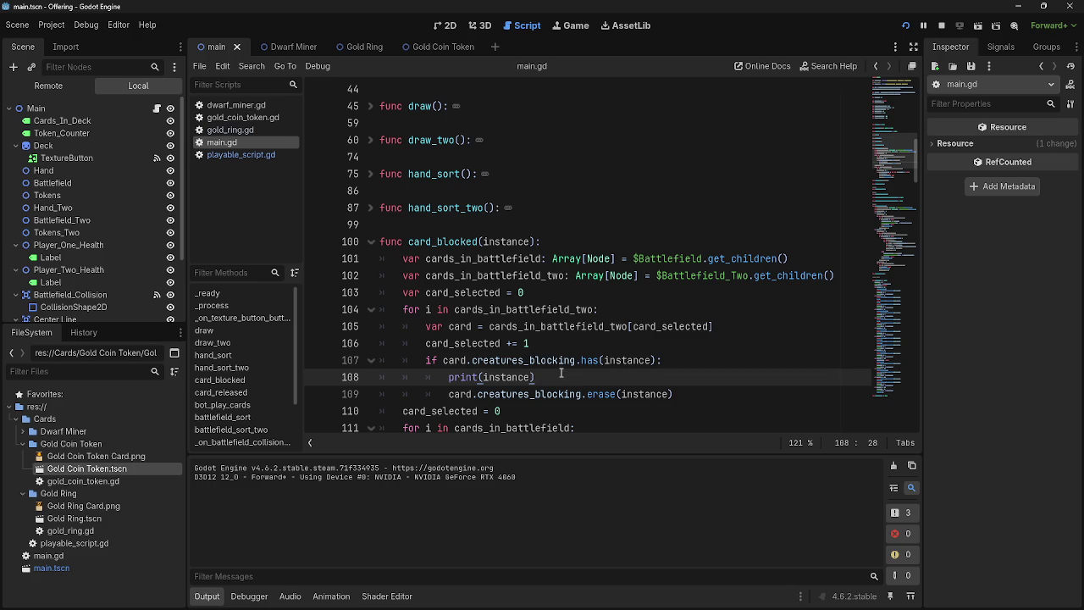
Check the running game, then review the print and creatures_blocking check on lines 106–108 of main.gd
key(alt+Tab)
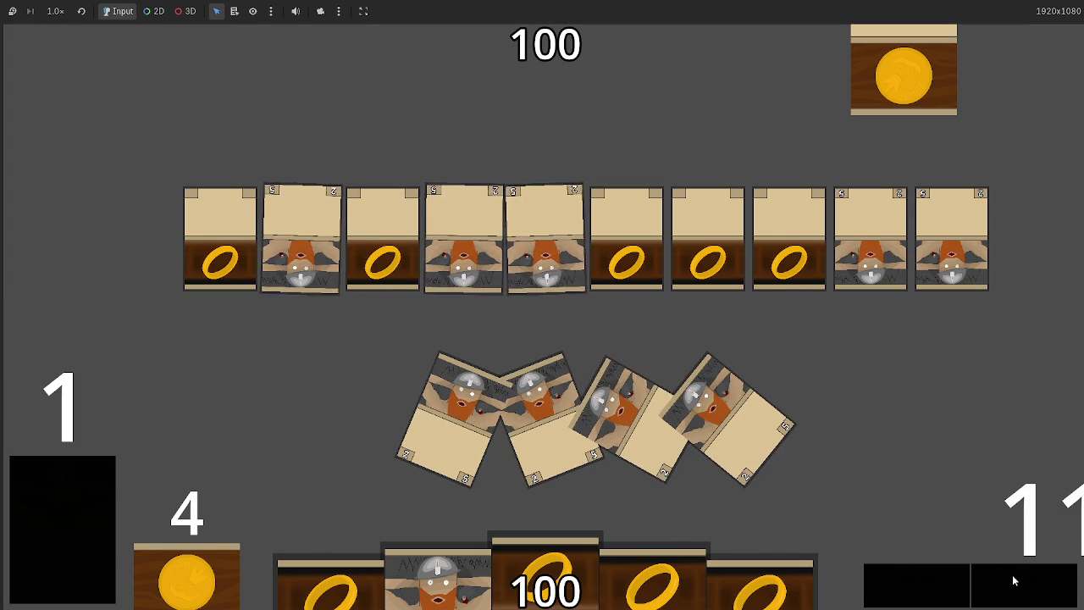
key(alt+Tab)
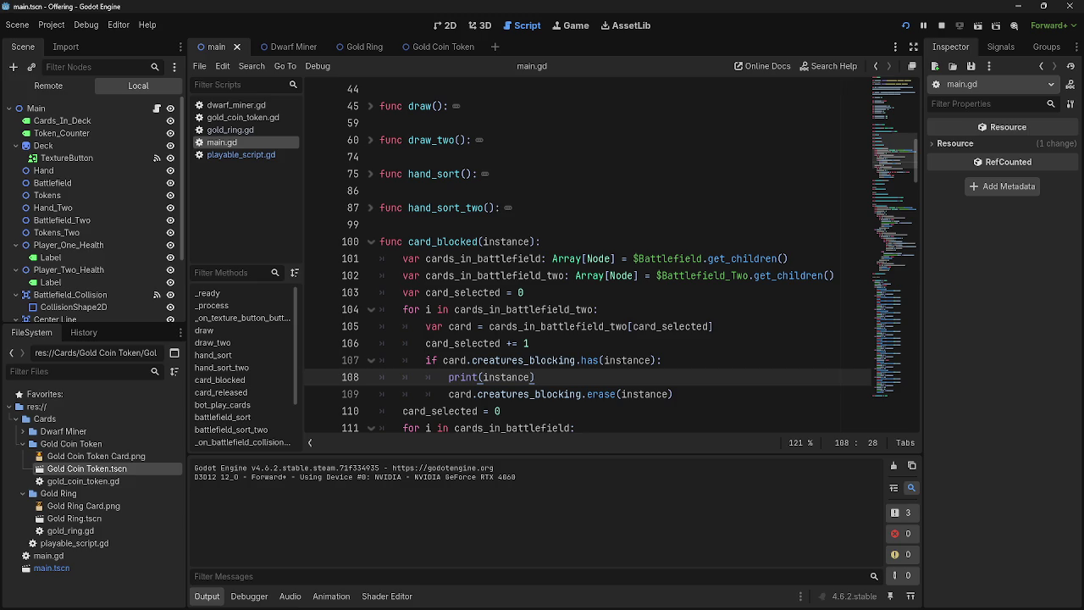
drag(515, 377, 374, 377)
click(550, 375)
click(625, 359)
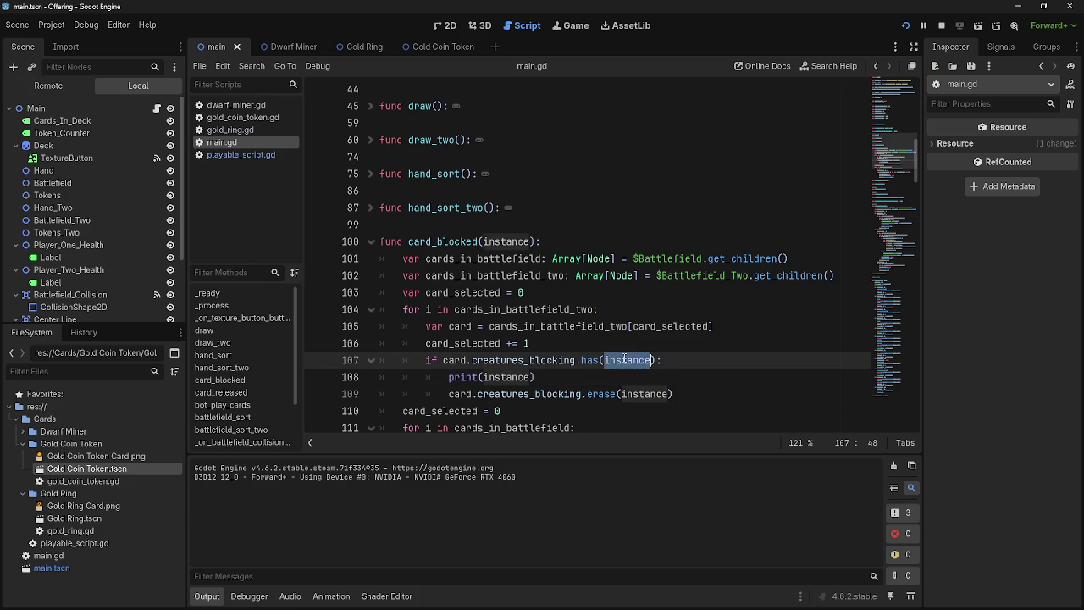
click(635, 339)
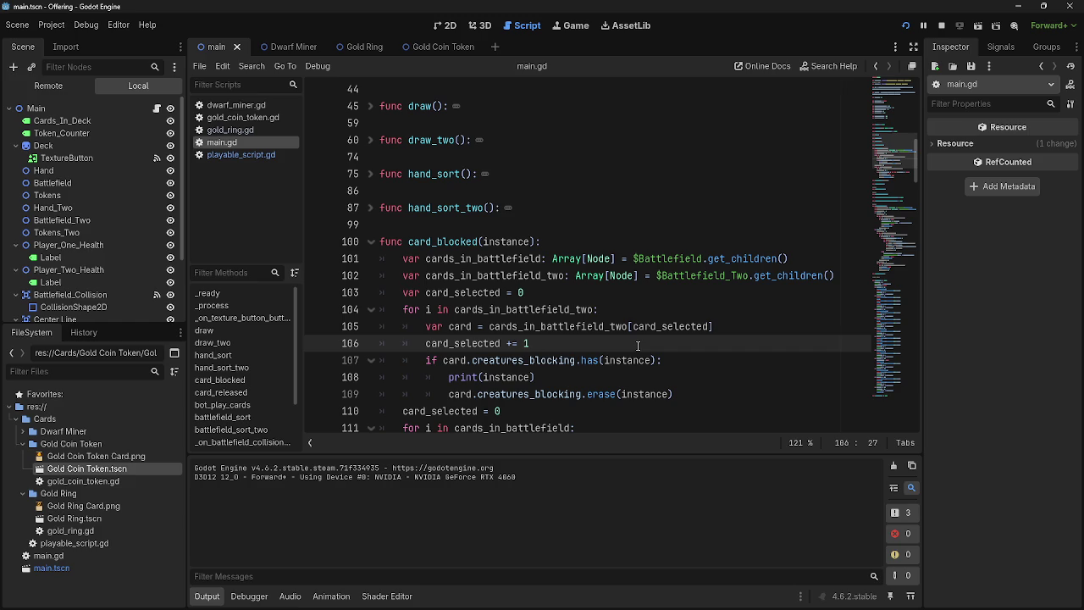
click(637, 360)
click(526, 360)
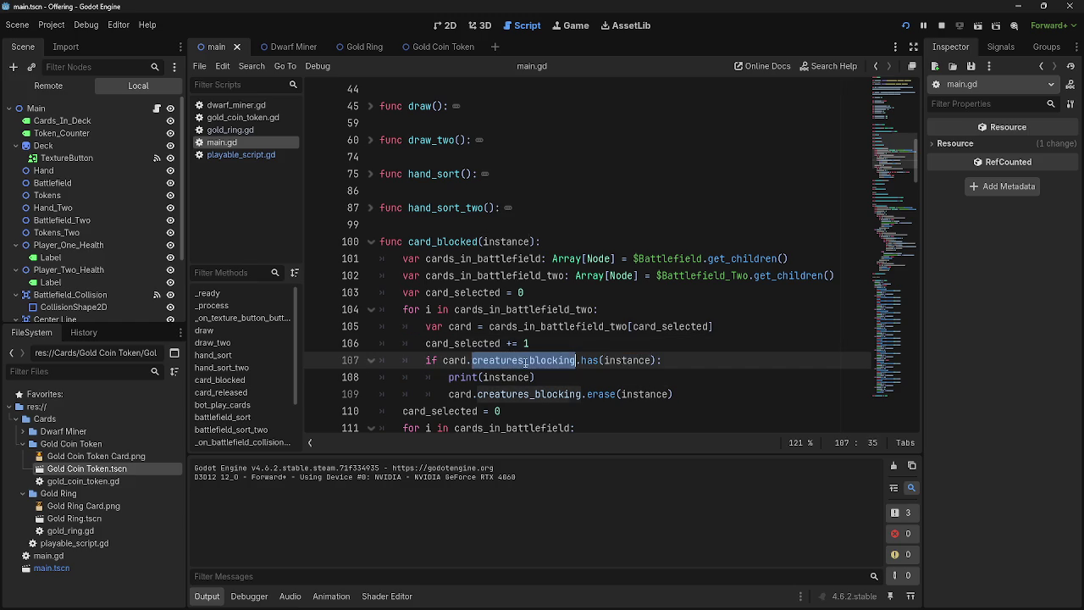
double_click(582, 360)
click(619, 360)
click(625, 346)
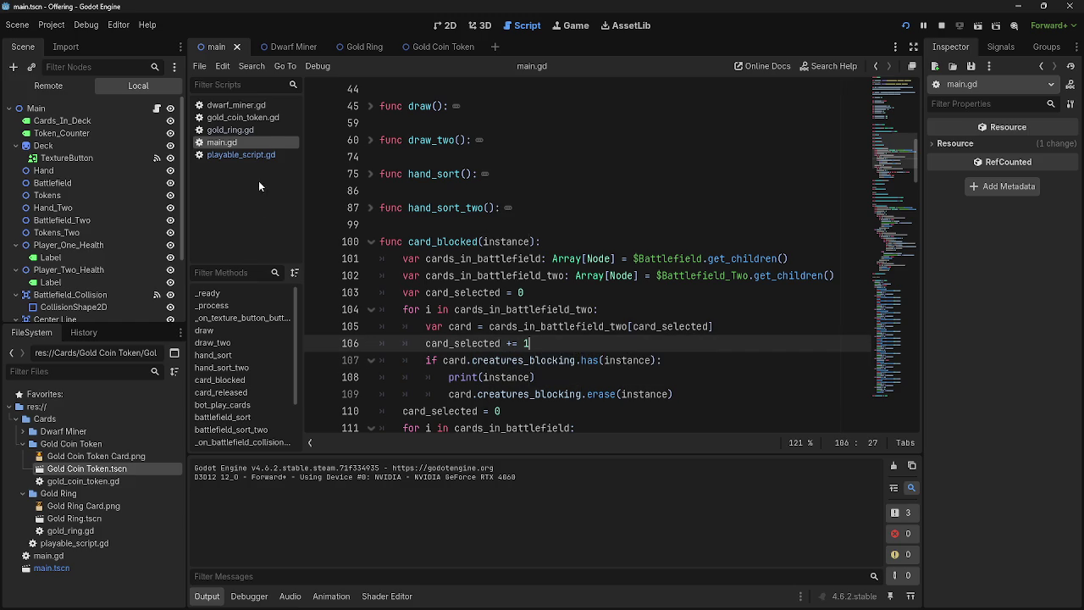
Add print(card) after creatures_blocking.append(card) in add_blocker, then open a line after card_selected += 1 in main.gd
click(254, 155)
click(557, 224)
click(659, 241)
scroll(626, 322, up, 7)
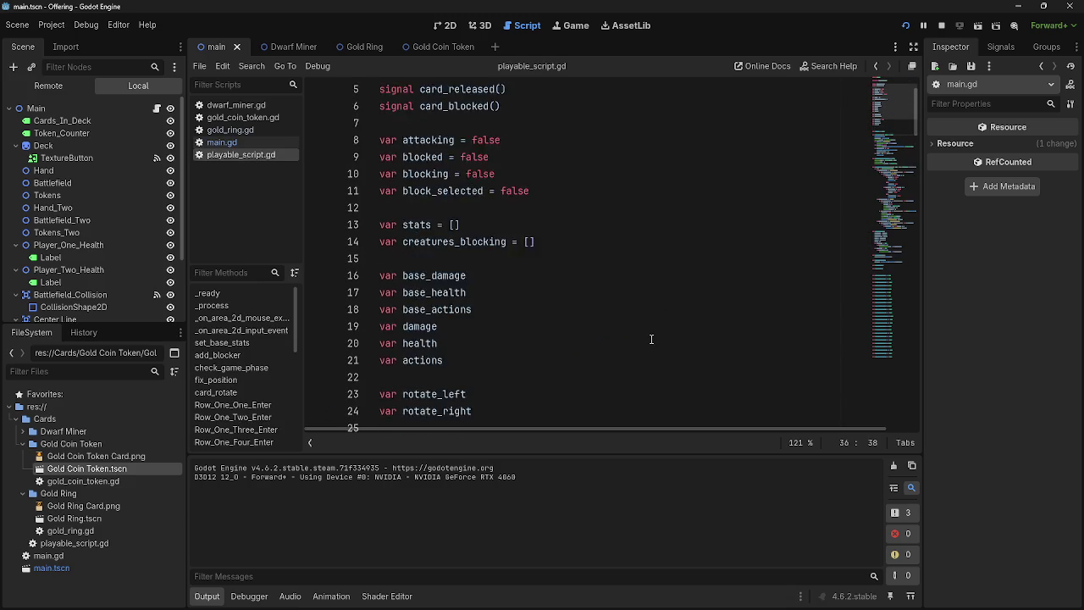
scroll(651, 339, down, 20)
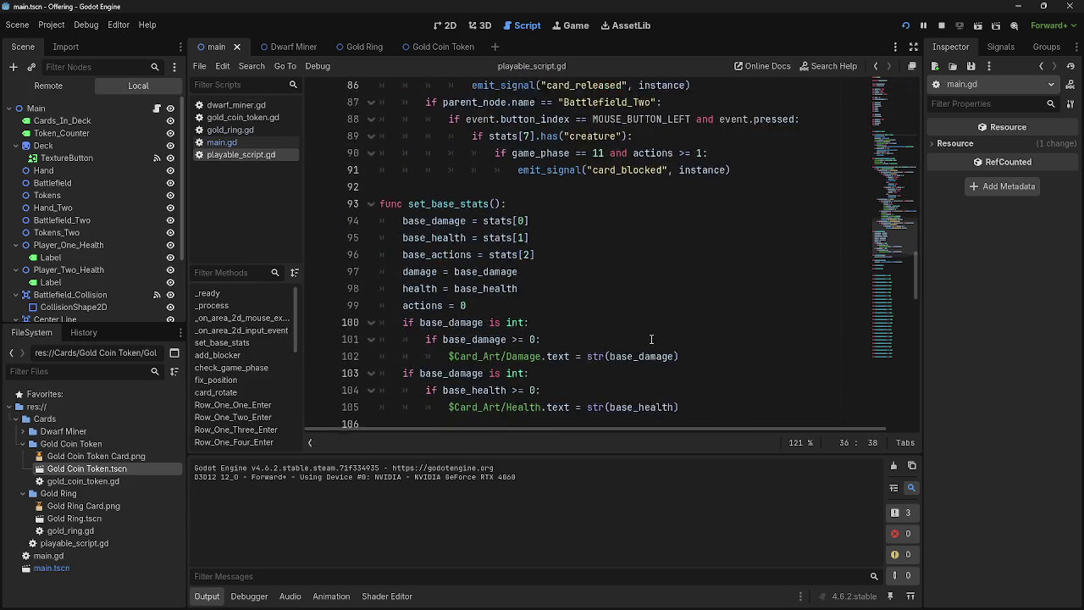
scroll(652, 339, down, 6)
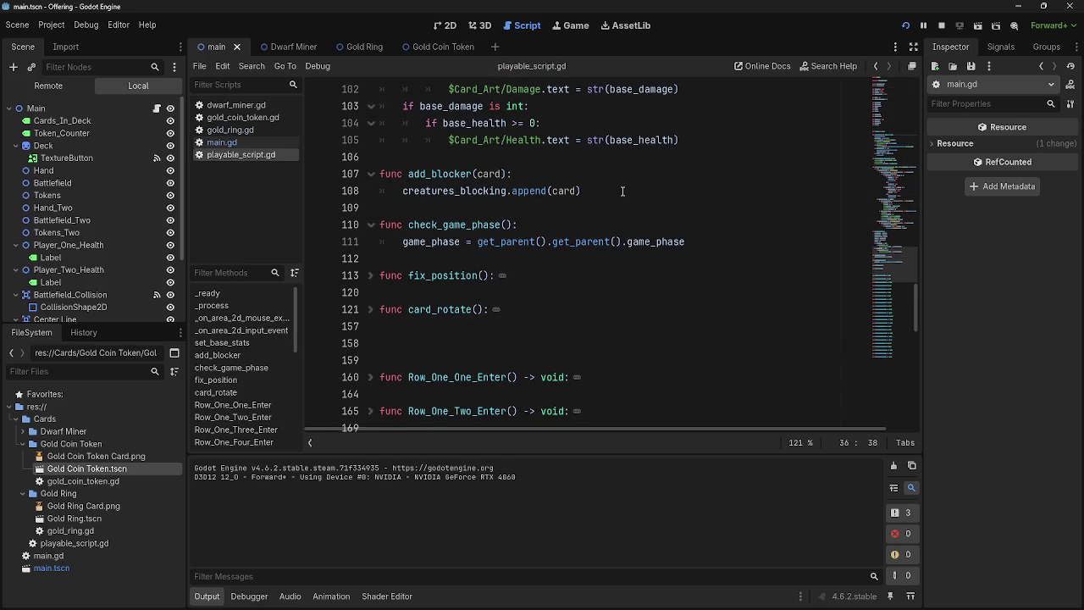
click(623, 191)
key(Return)
text(nt(card)
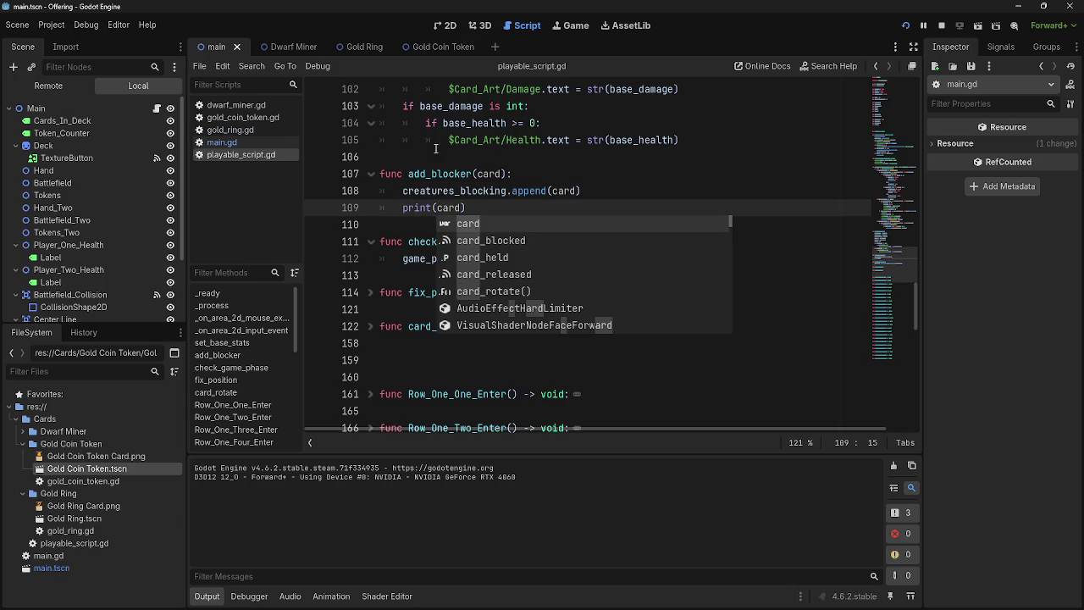
click(222, 141)
key(Return)
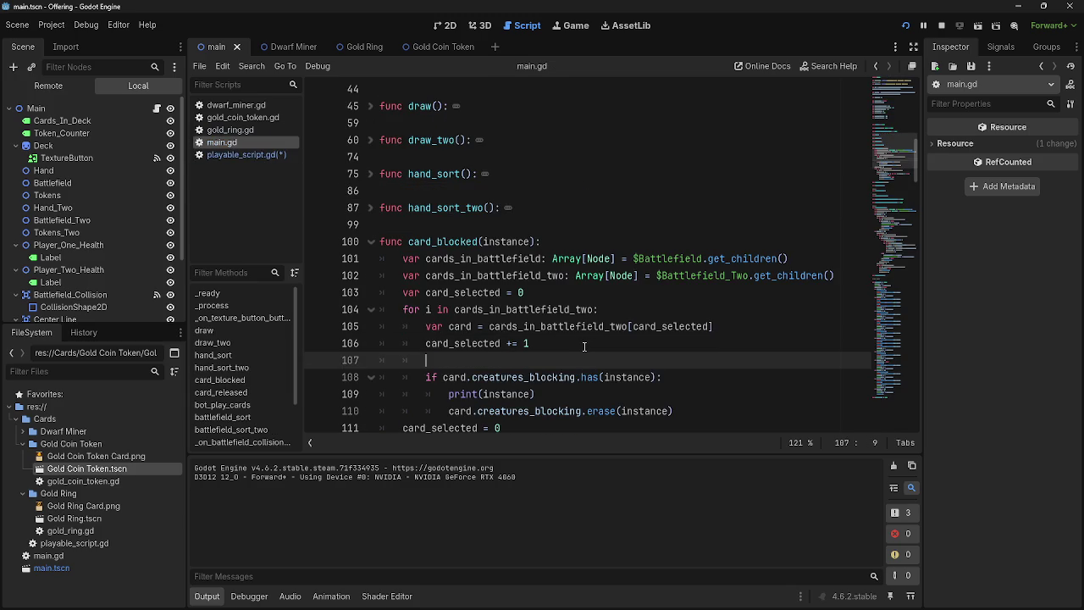
Put print(instance) at line 107 before the check, delete the old print inside the if, and stop the game
text(print(instan)
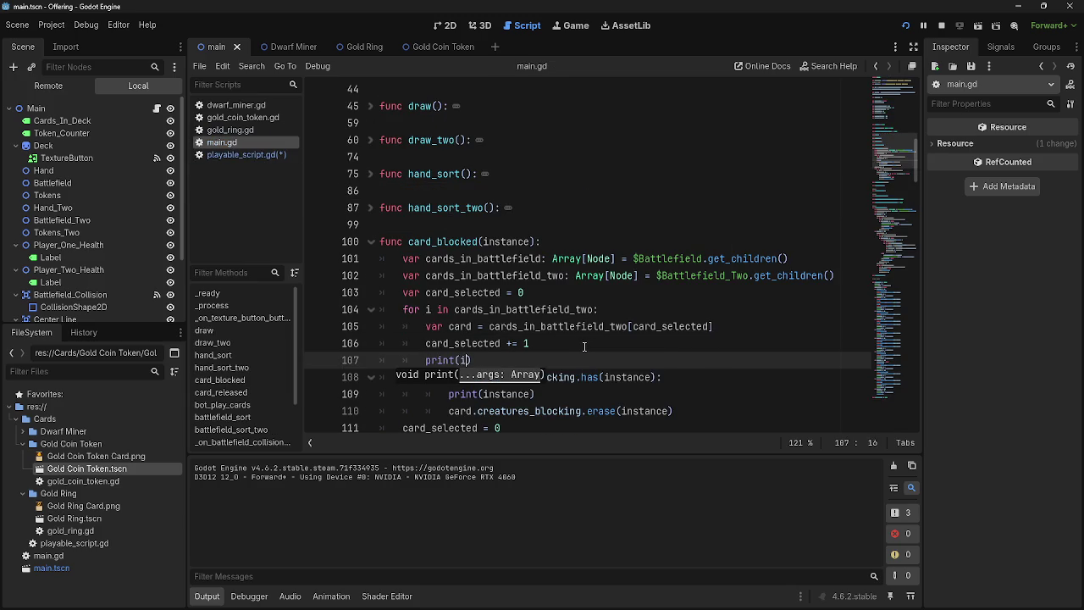
text(ce)
drag(535, 394, 323, 394)
key(BackSpace)
key(BackSpace)
click(941, 25)
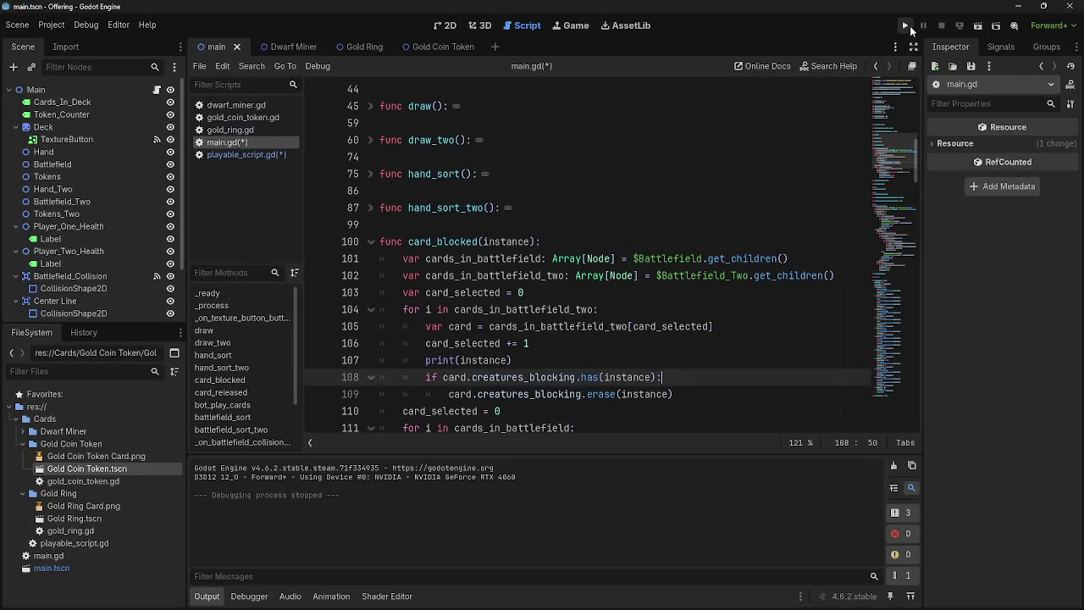
double_click(442, 363)
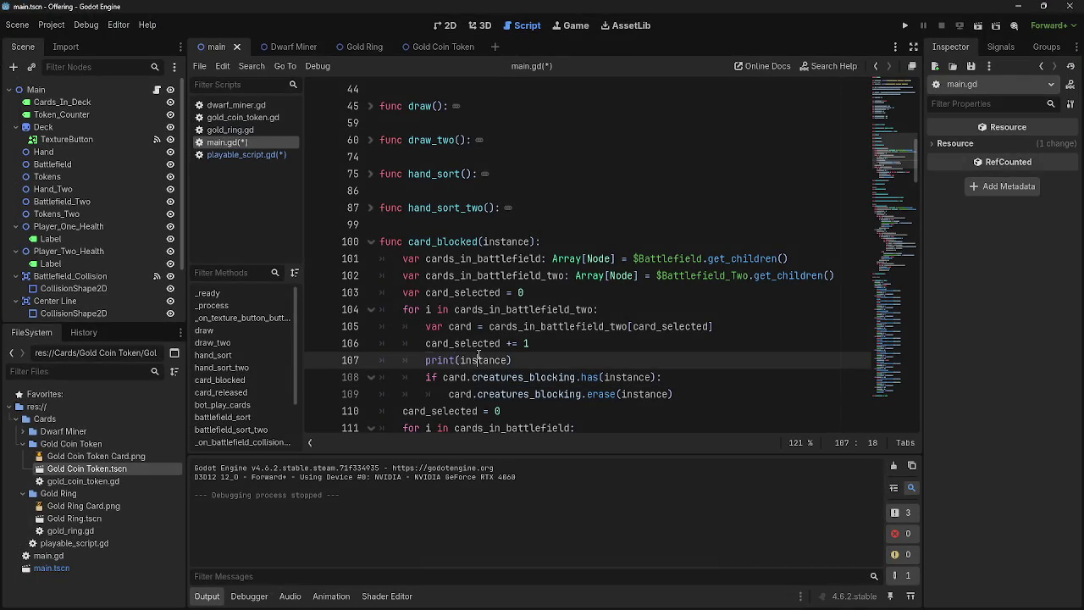
drag(512, 360, 425, 360)
click(449, 360)
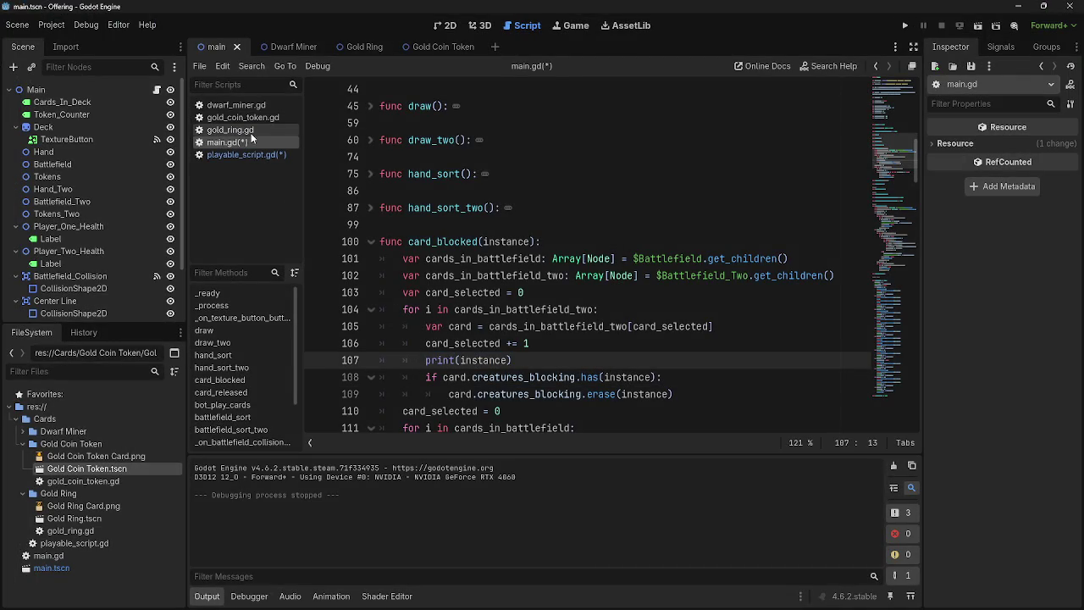
Delete print(card) from add_blocker in playable_script.gd and relaunch the game
click(243, 154)
drag(468, 208, 381, 207)
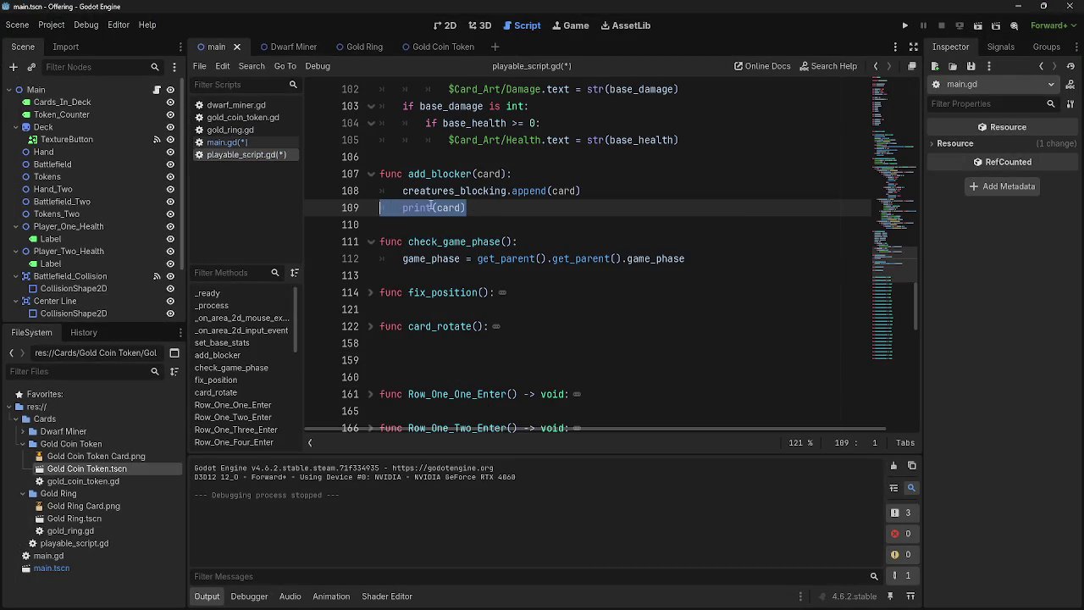
key(Delete)
click(226, 141)
click(905, 25)
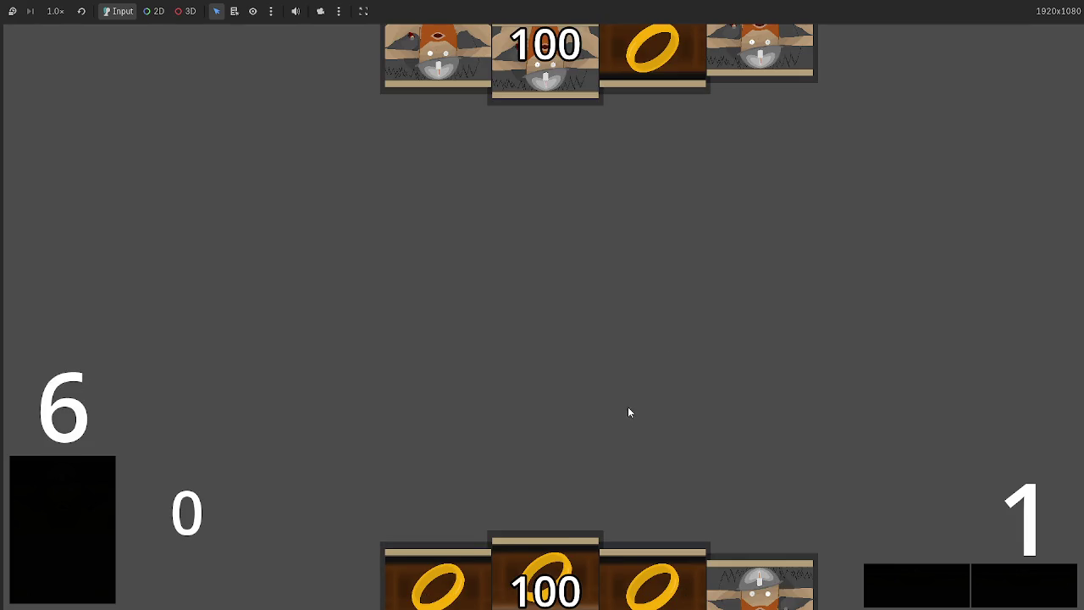
Play a dwarf card in the game and scroll through the printed instances in the Output panel
click(748, 542)
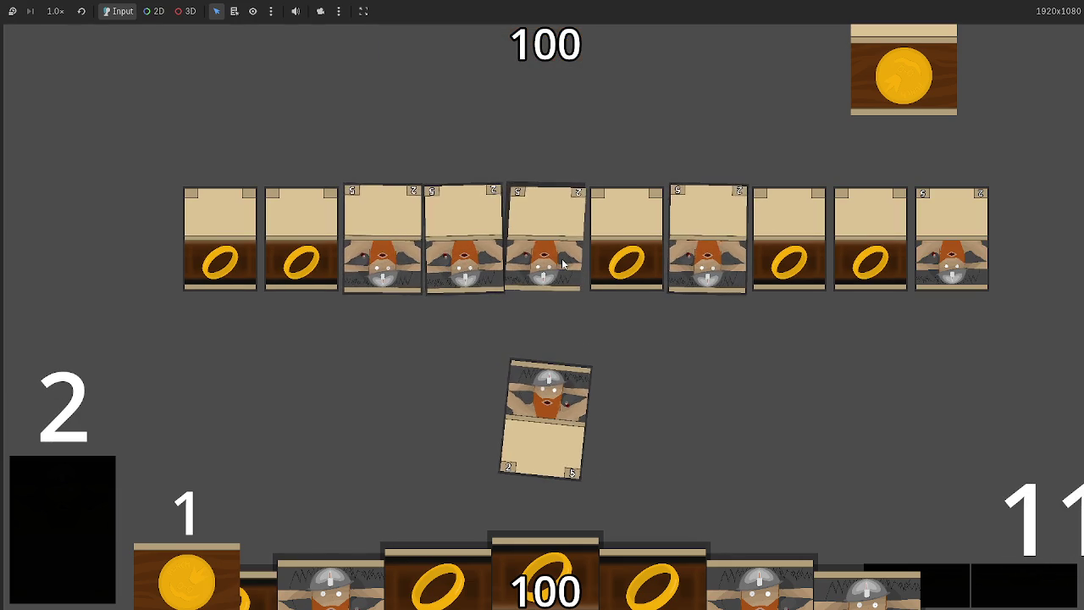
key(F8)
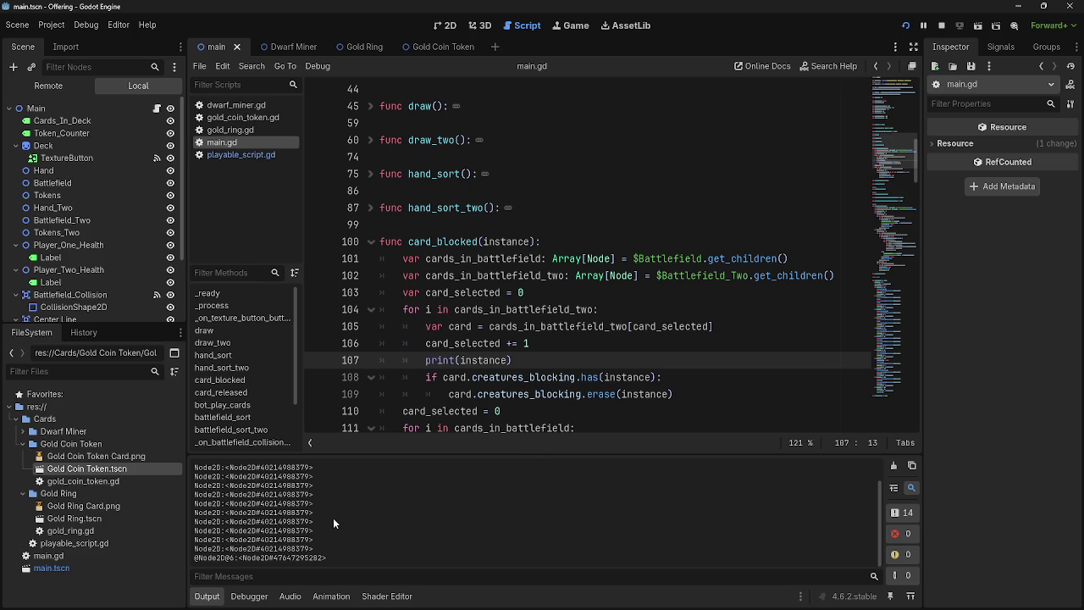
scroll(288, 554, up, 5)
scroll(288, 554, down, 5)
scroll(358, 525, up, 5)
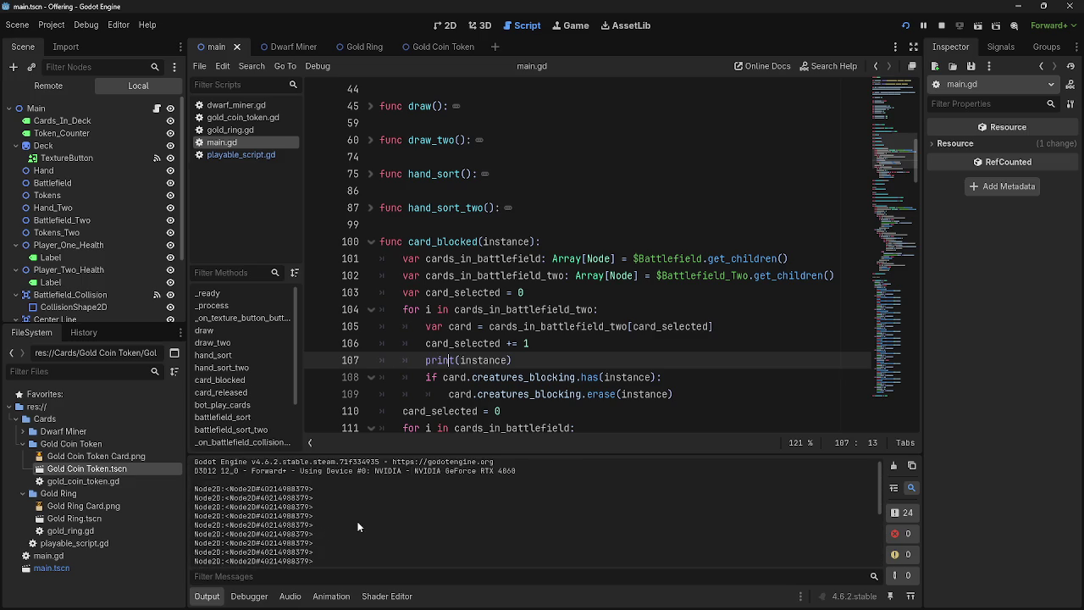
scroll(358, 526, down, 2)
scroll(358, 527, down, 3)
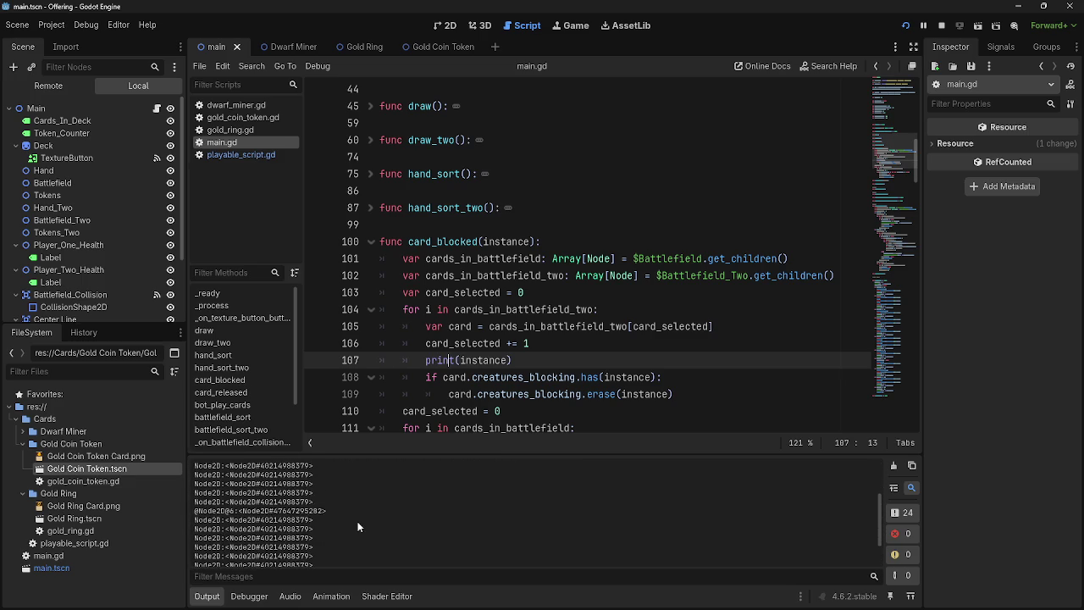
Repeat the test in the game and select the new instance lines in the output log
key(alt+Tab)
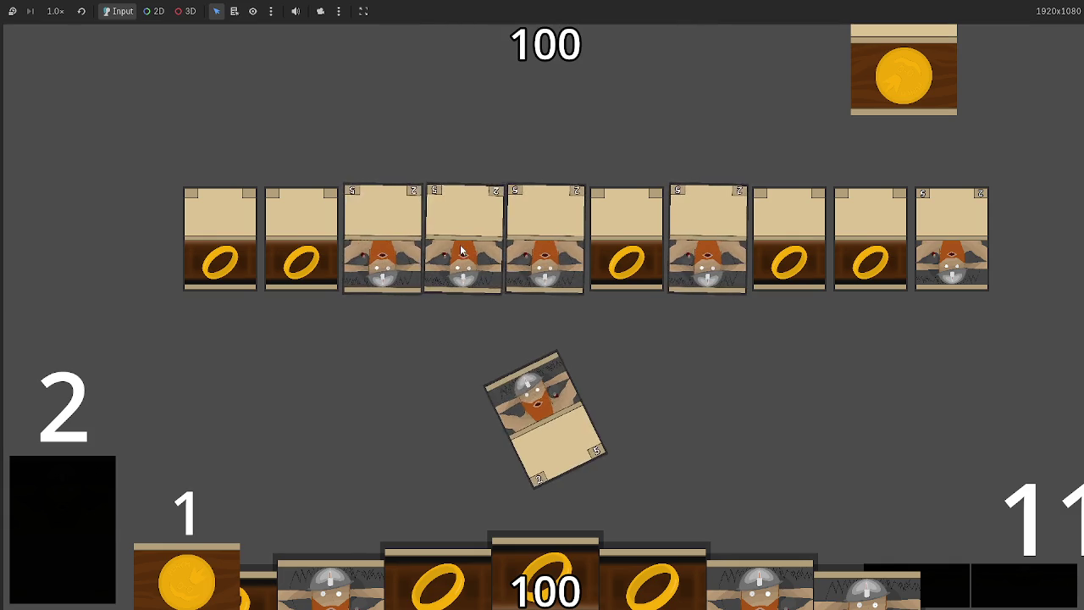
key(alt+Tab)
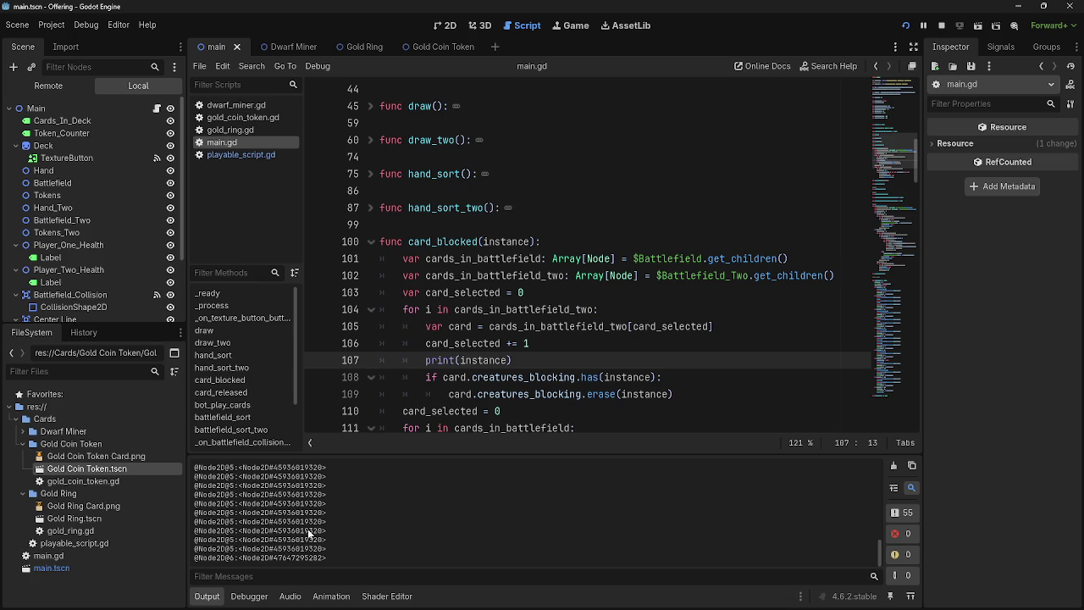
drag(231, 503, 276, 558)
click(351, 564)
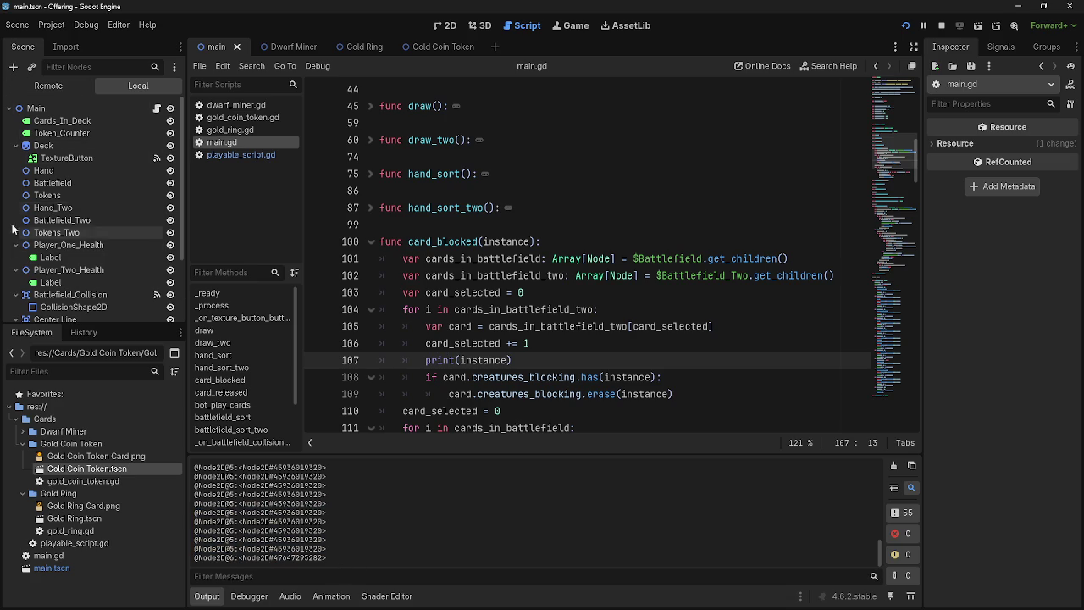
click(48, 85)
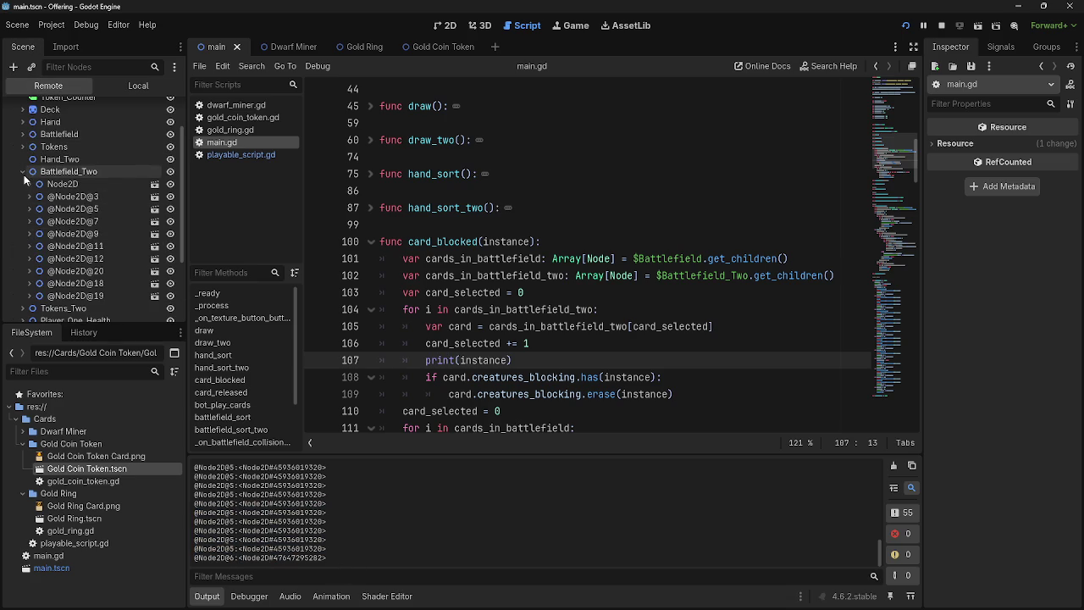
click(85, 209)
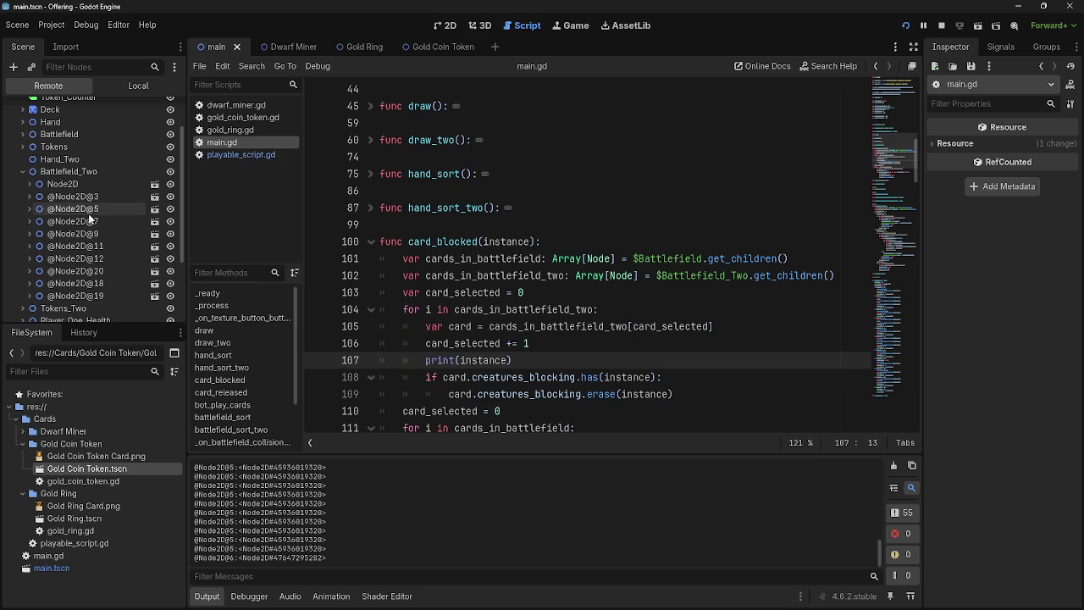
click(22, 171)
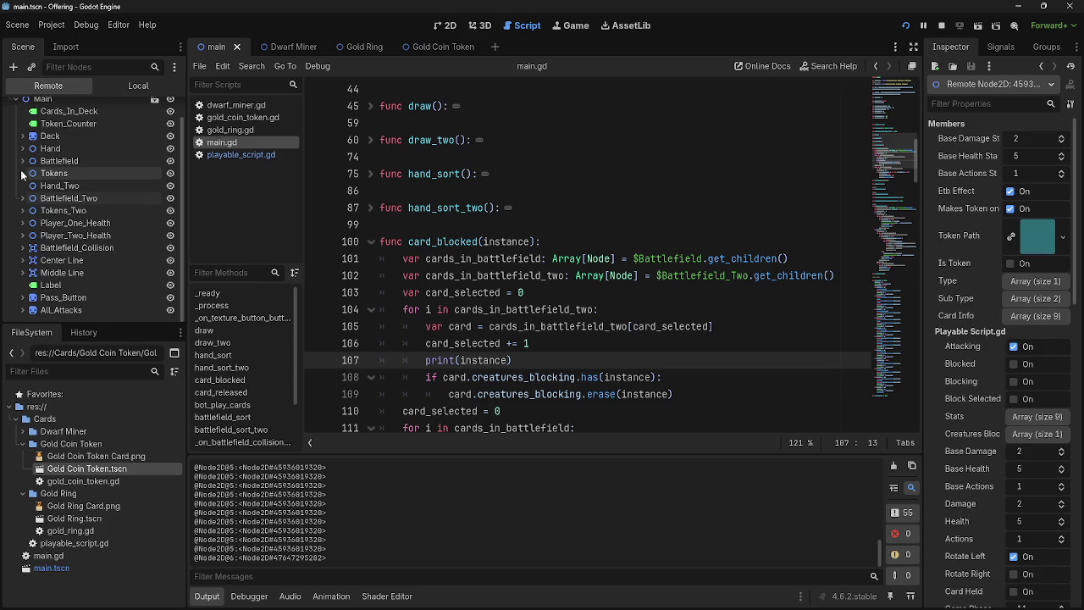
click(23, 166)
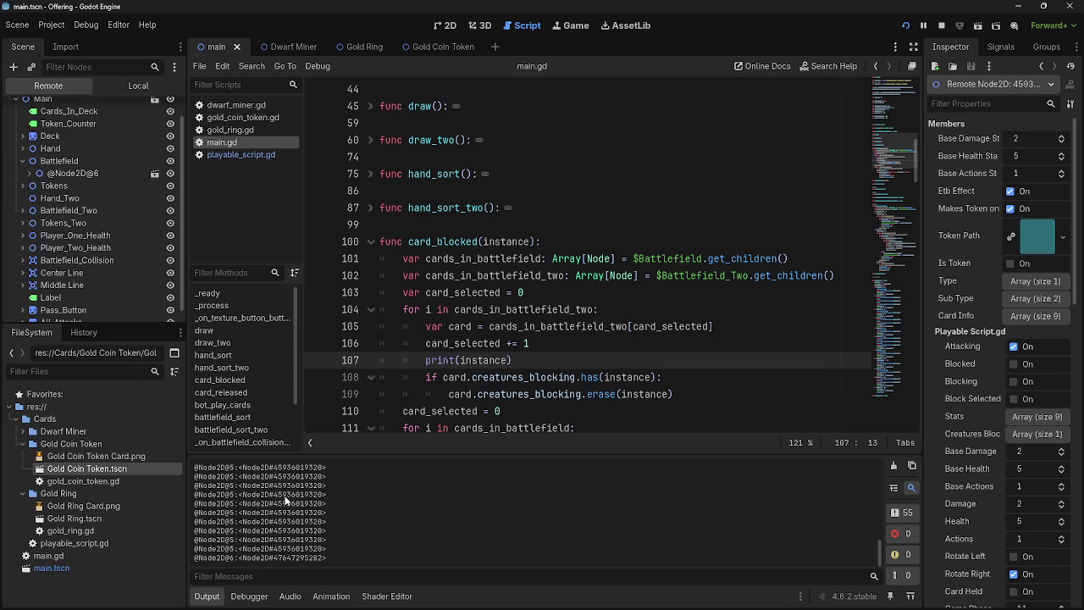
double_click(516, 242)
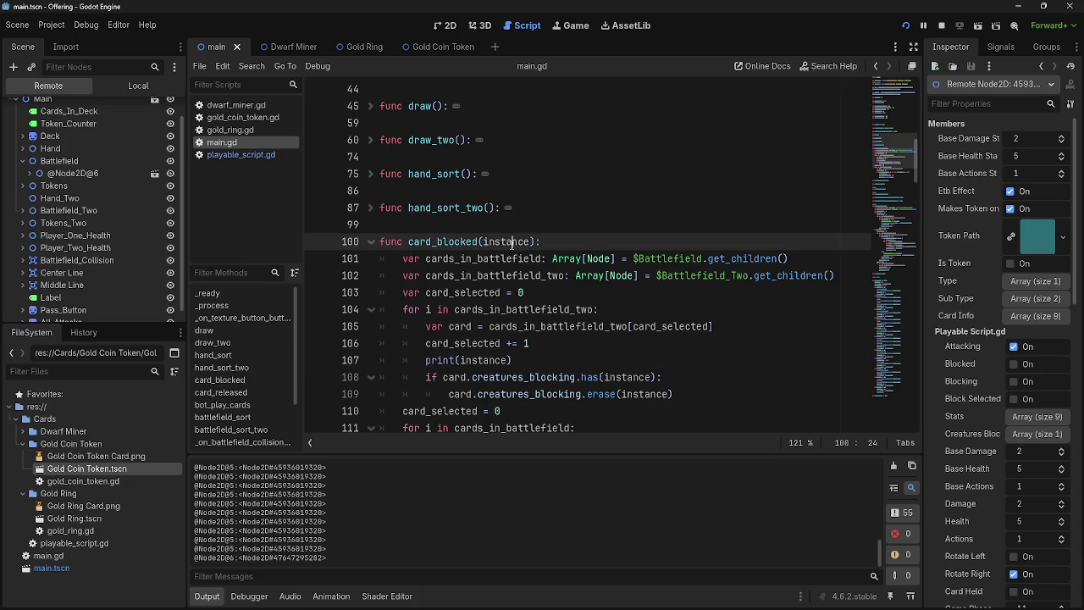
Try replacing instance with card in the has and erase calls on lines 108–109, then undo it
double_click(484, 360)
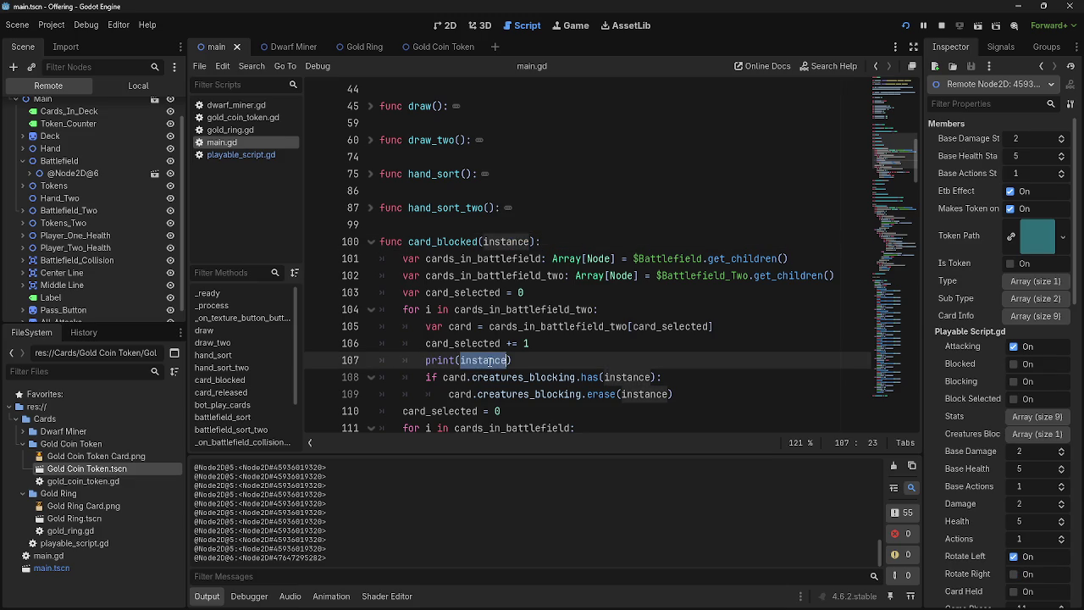
double_click(625, 377)
text(card)
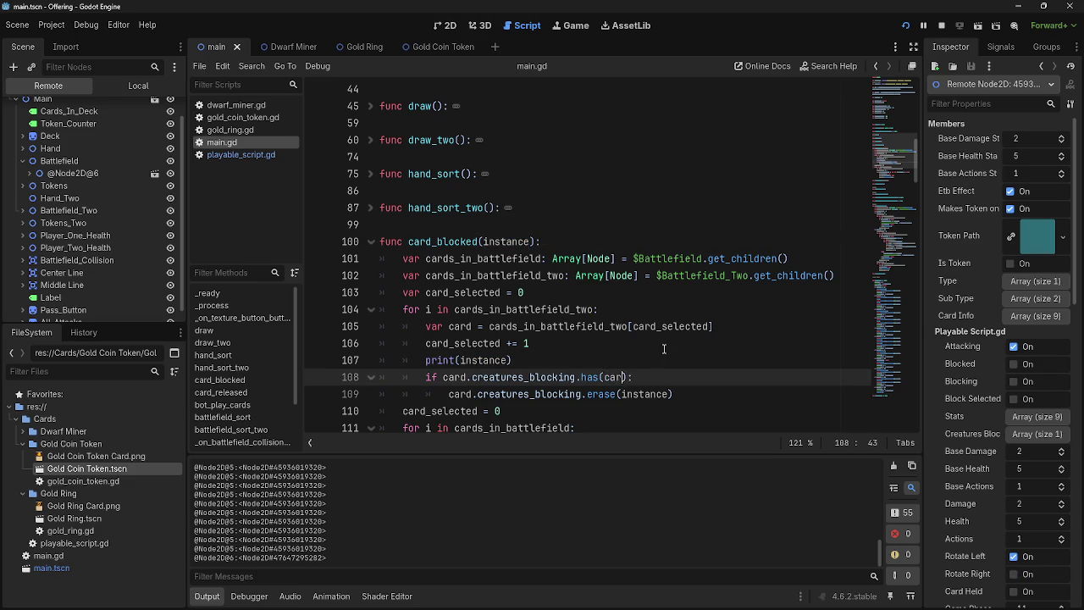
double_click(645, 394)
text(card)
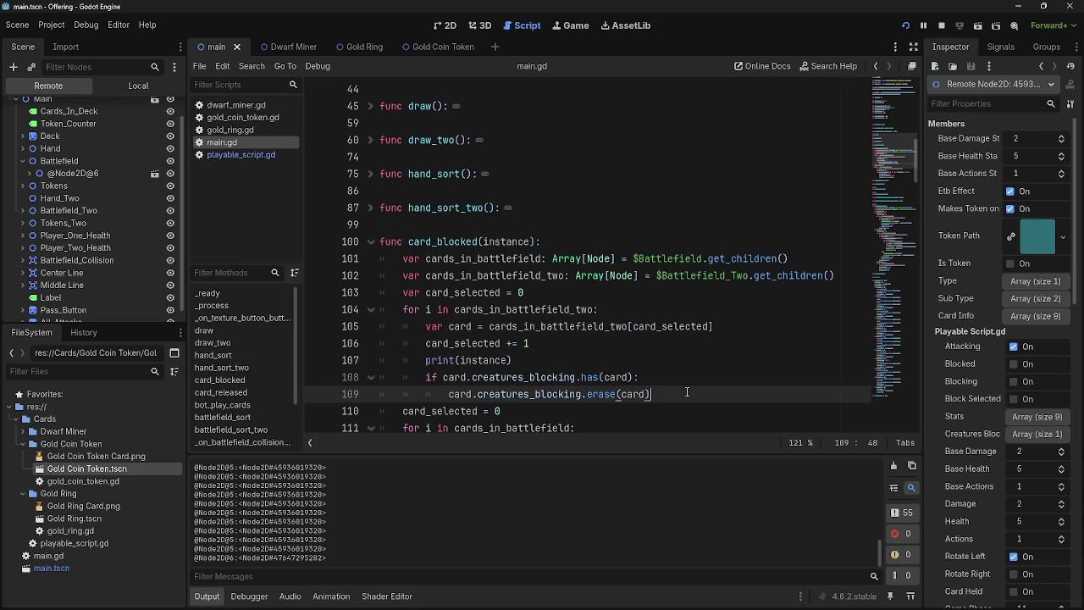
key(End)
key(ctrl+z)
key(ctrl+z)
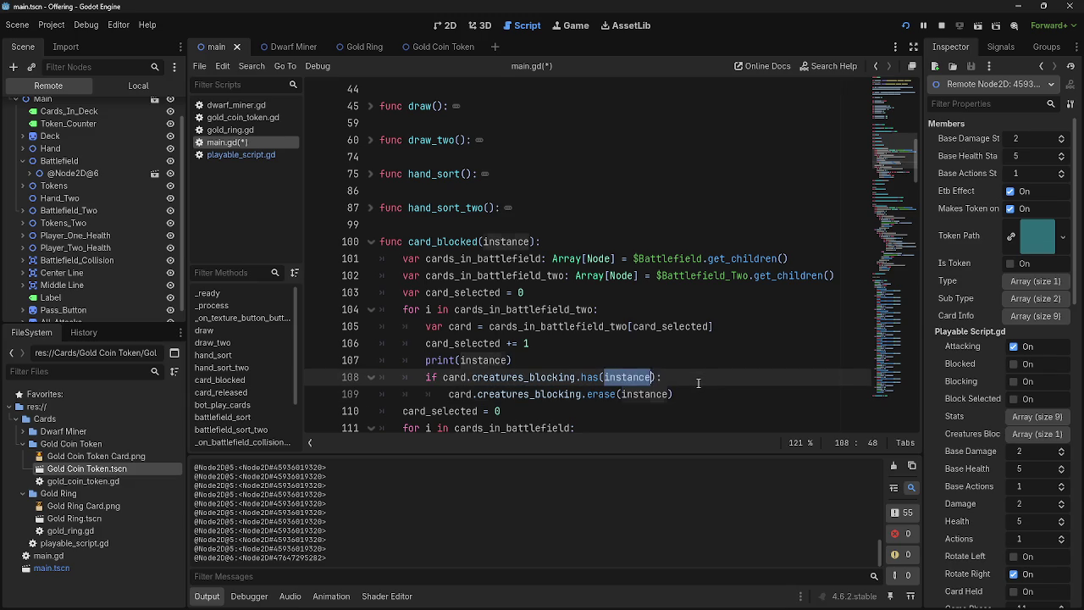
scroll(669, 395, down, 1)
scroll(669, 396, down, 1)
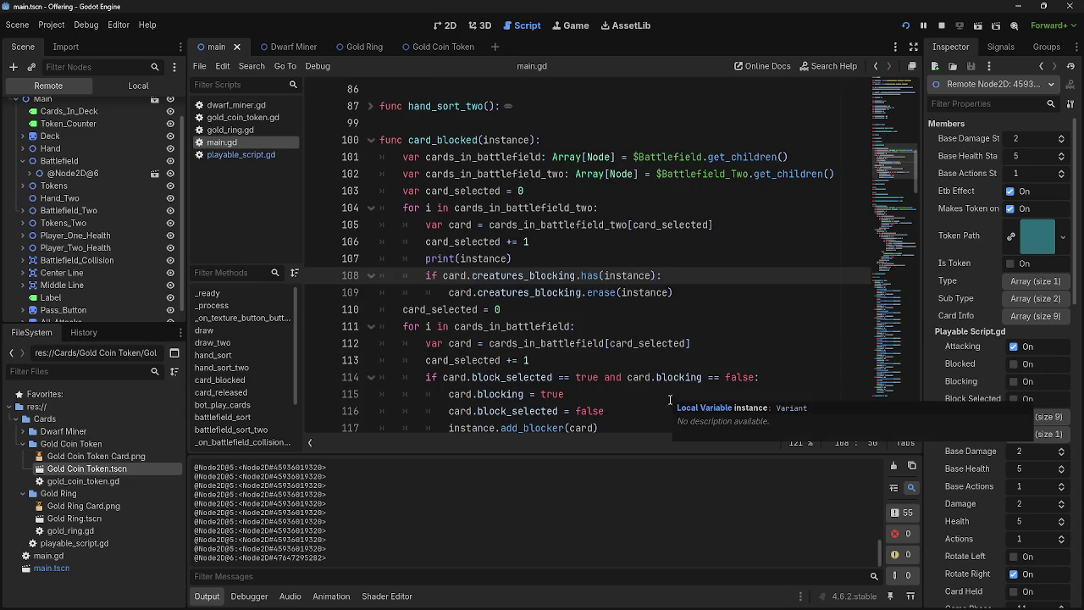
click(650, 308)
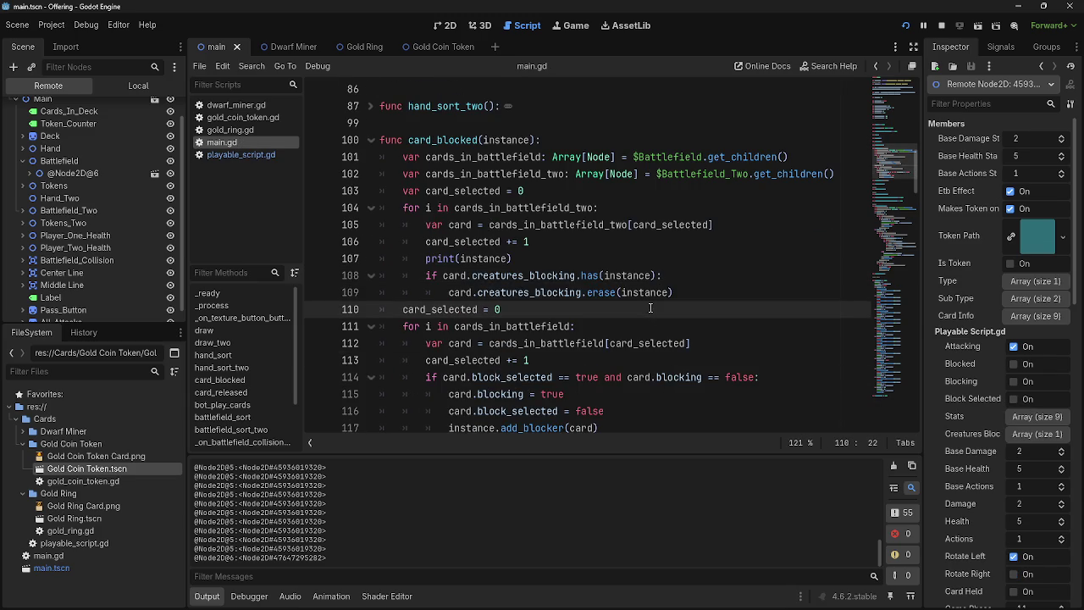
Trace card from add_blocker's append call to its add_blocker and block_selected uses in card_blocked
click(262, 155)
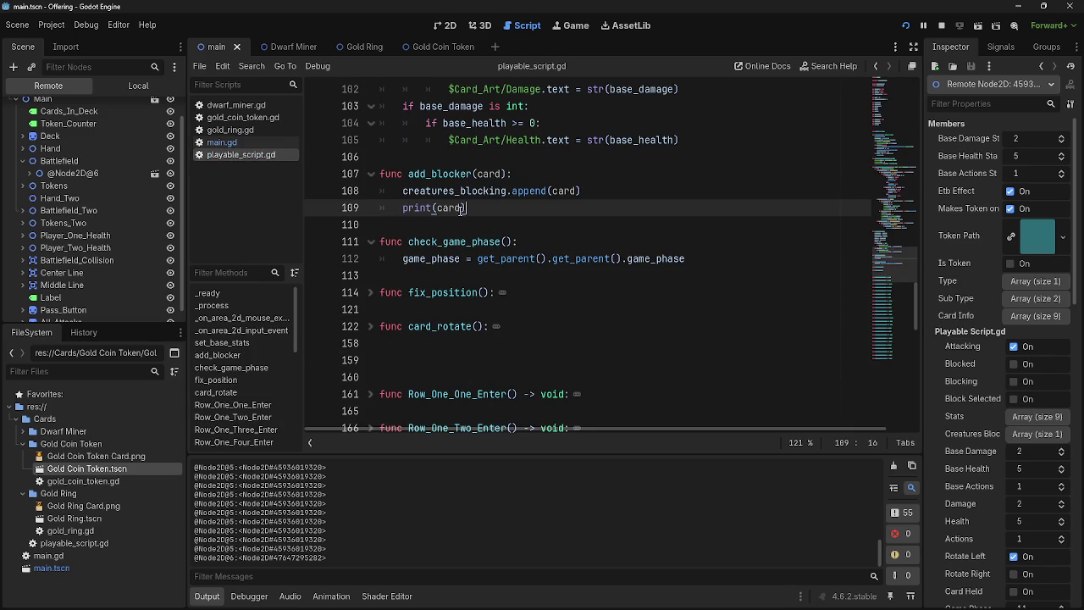
double_click(561, 191)
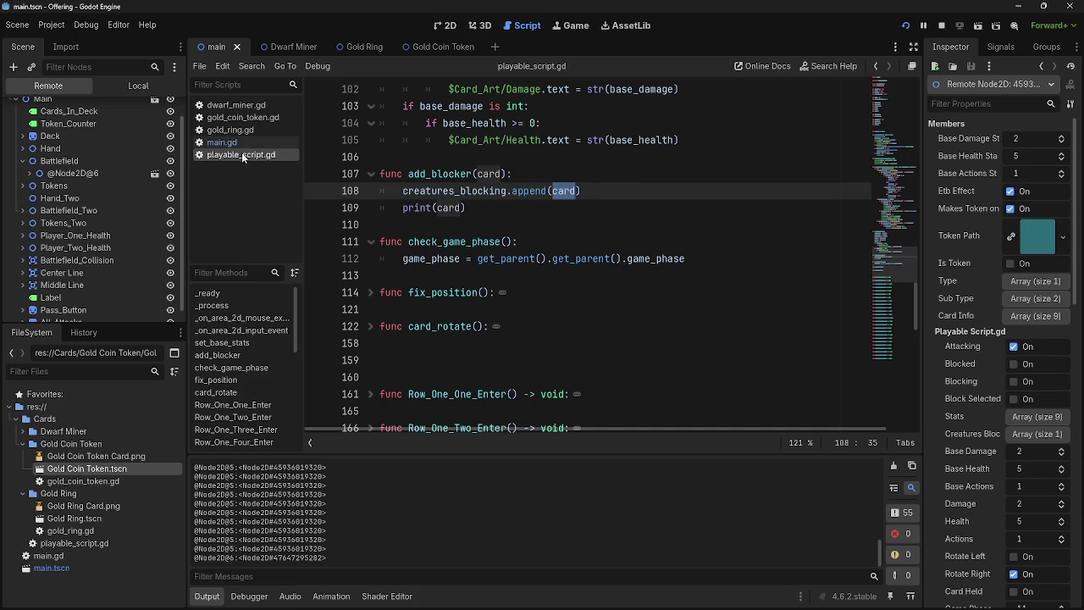
click(229, 143)
scroll(593, 322, down, 2)
double_click(581, 326)
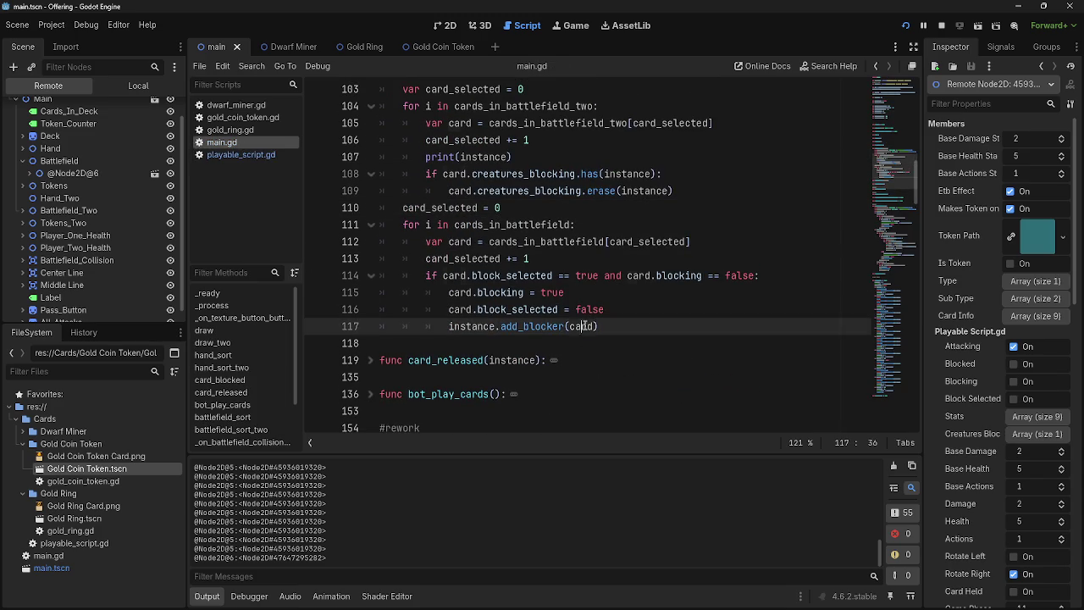
scroll(632, 354, up, 2)
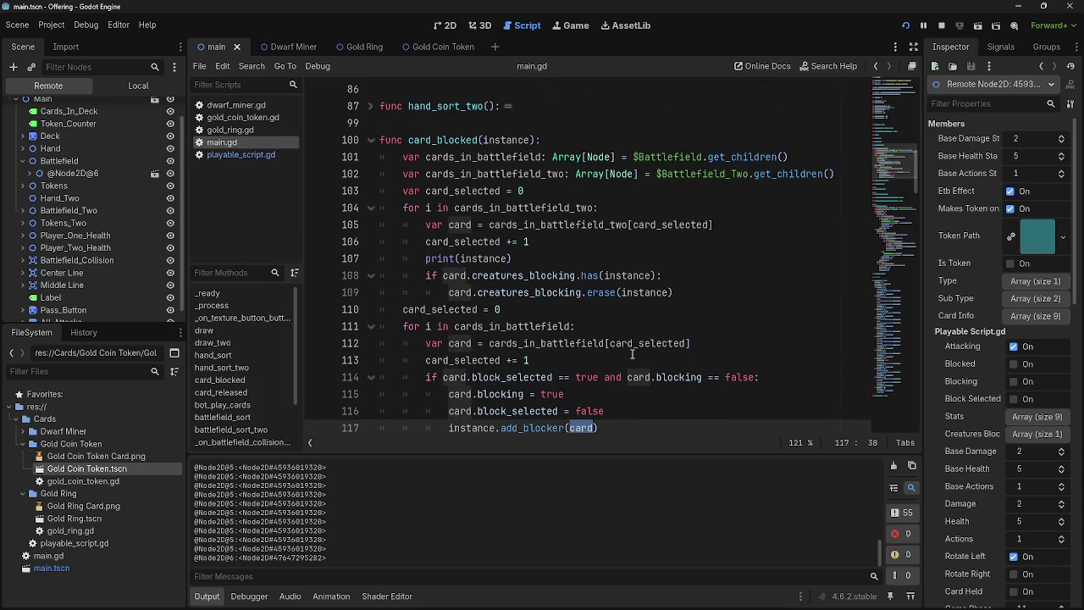
scroll(632, 354, down, 1)
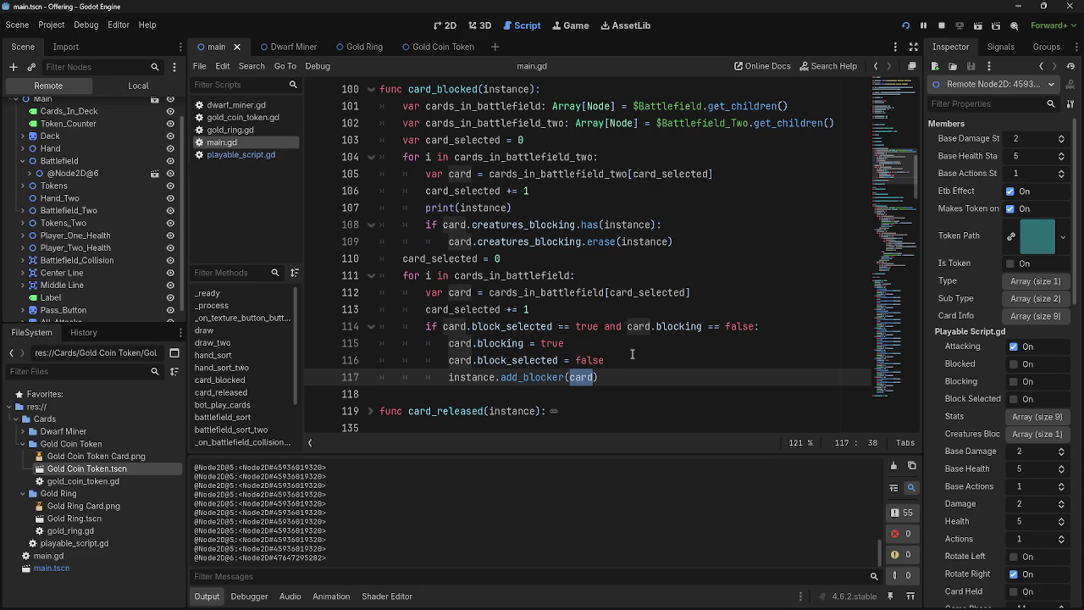
click(677, 396)
key(shift+Up)
key(shift+Up)
key(shift+Up)
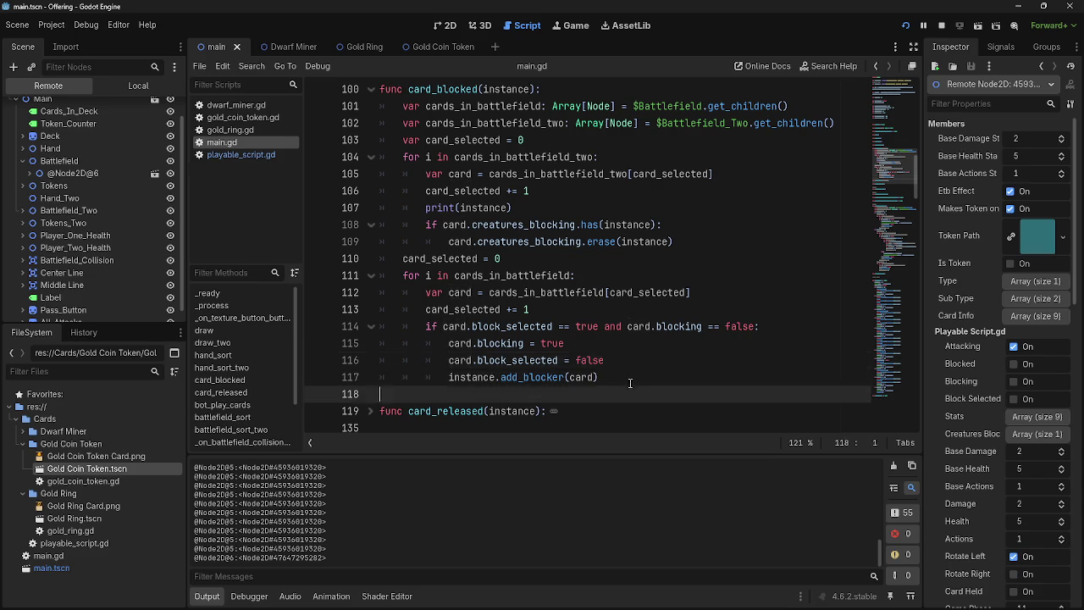
click(613, 376)
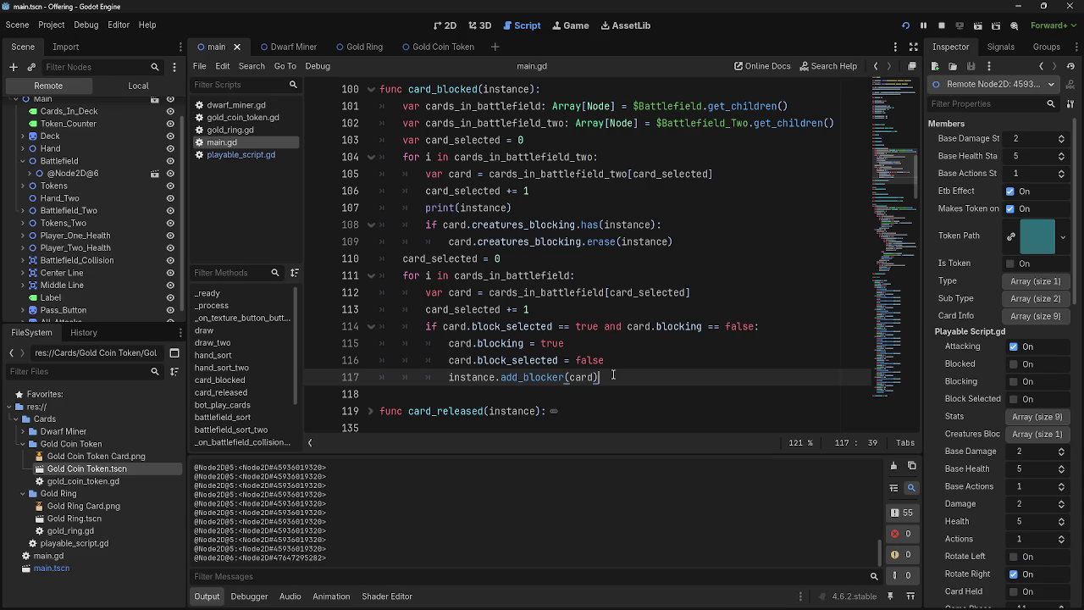
click(506, 360)
double_click(452, 360)
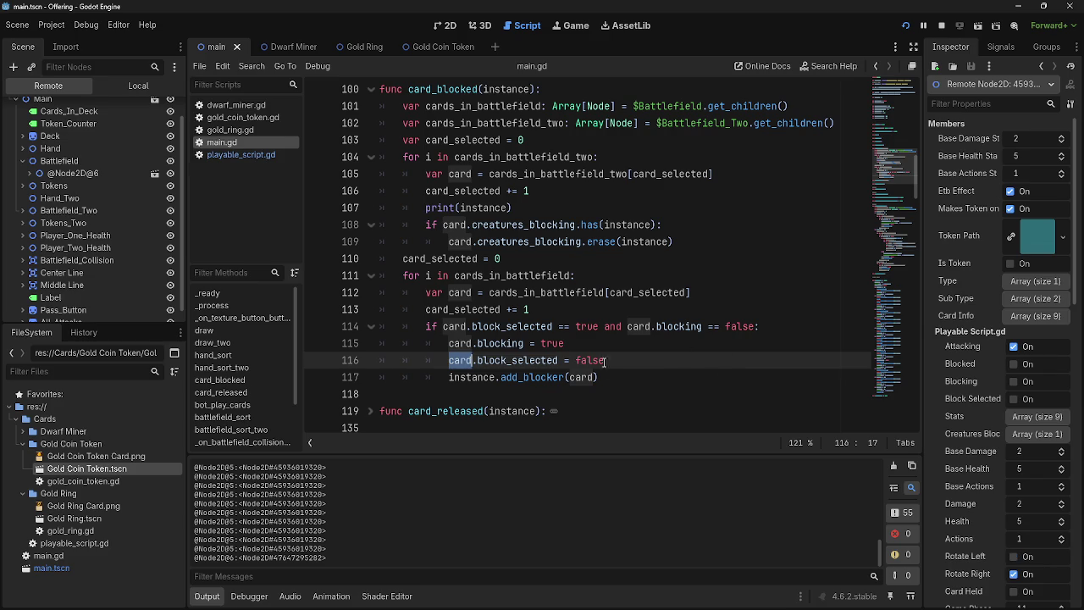
Look through playable_script.gd and gold_ring.gd, then return to card_blocked in main.gd
click(227, 155)
click(229, 130)
click(232, 142)
click(229, 130)
click(222, 155)
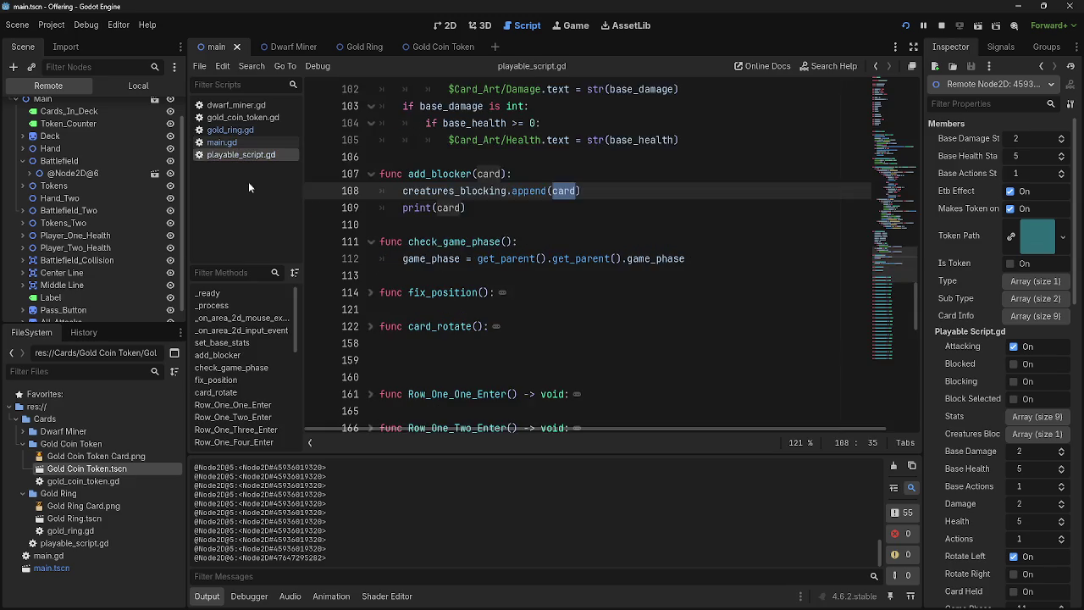
scroll(635, 318, up, 3)
scroll(636, 318, up, 10)
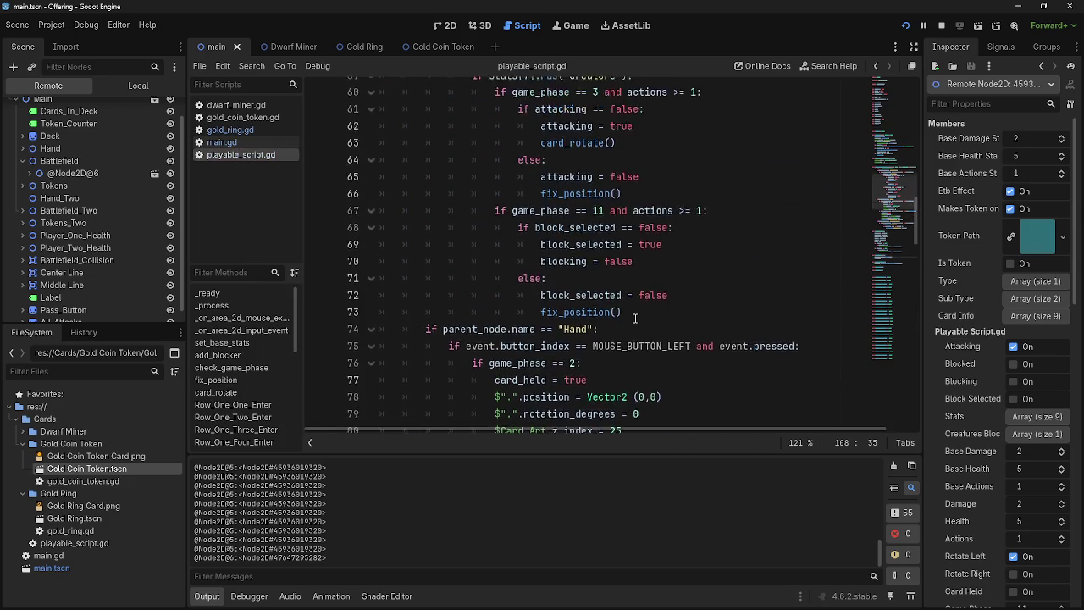
click(222, 142)
scroll(599, 312, up, 3)
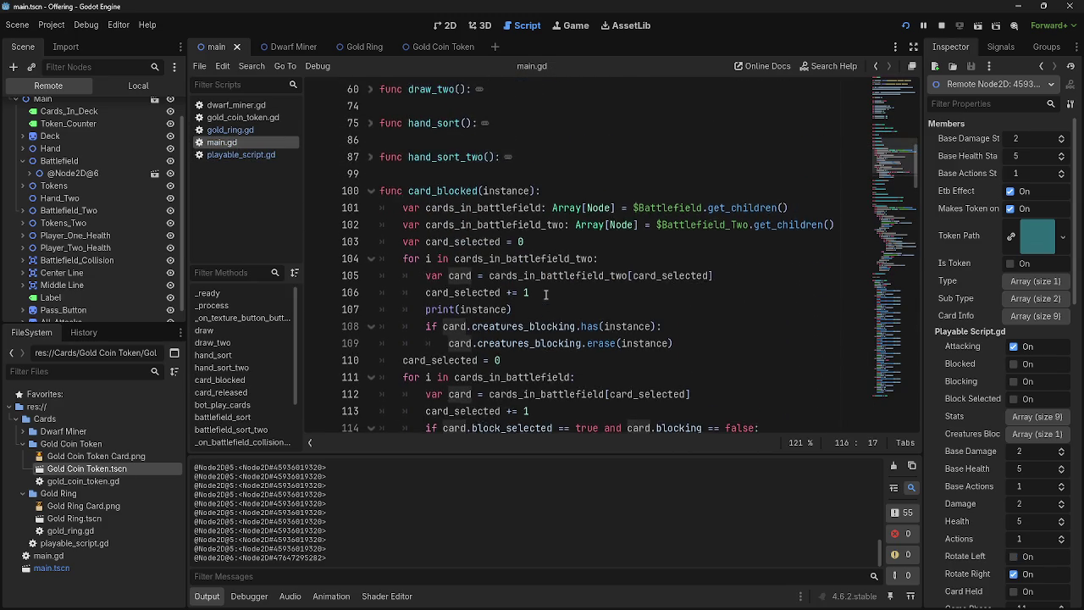
Change line 107 to print(instance + "egg") and run the project with F5
click(619, 279)
click(627, 296)
click(618, 306)
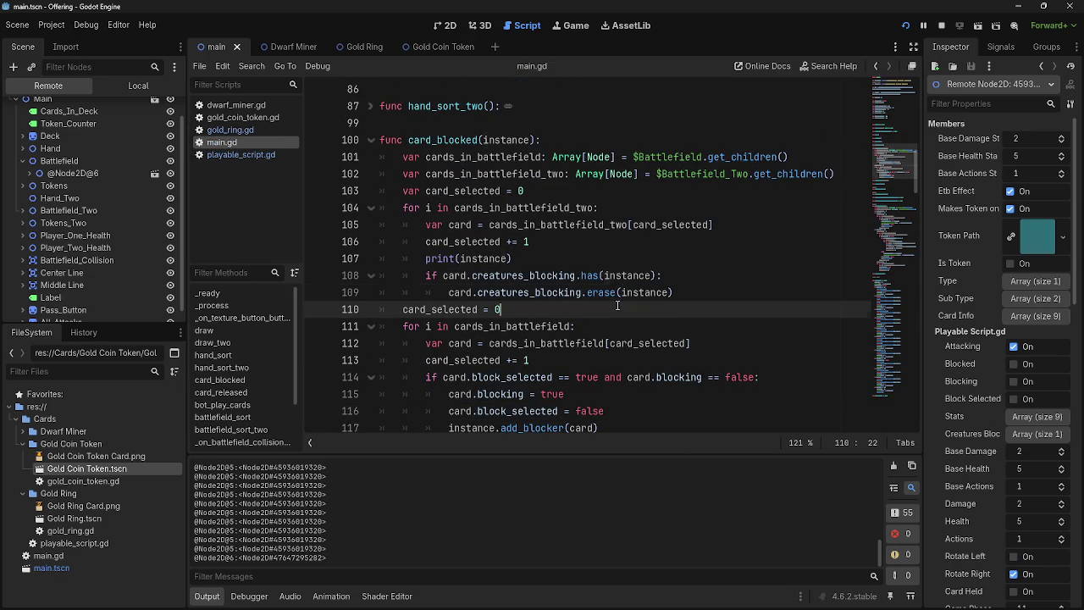
drag(512, 258, 388, 257)
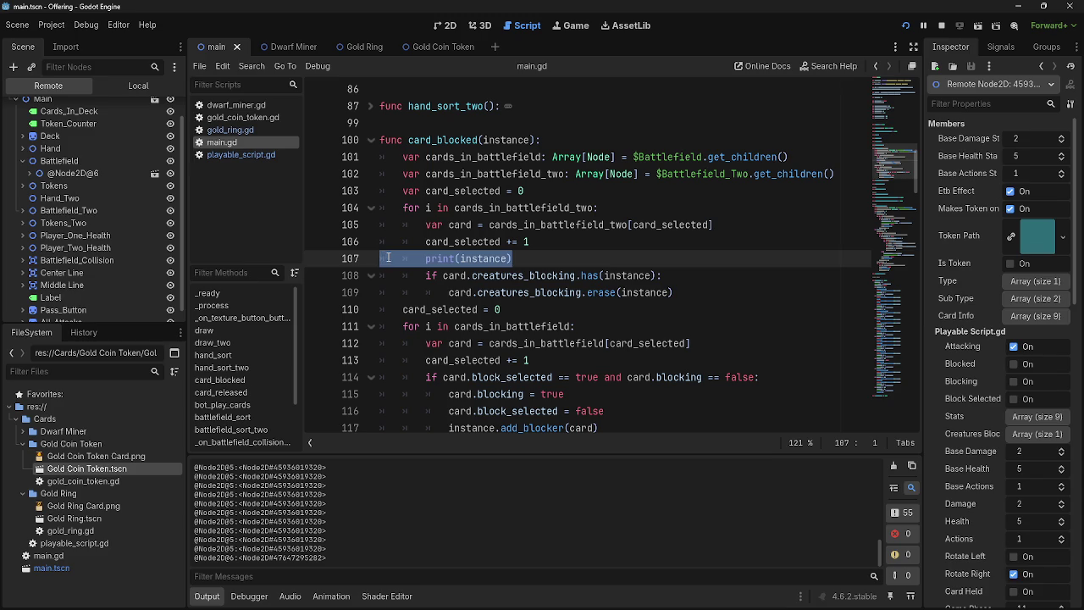
click(531, 258)
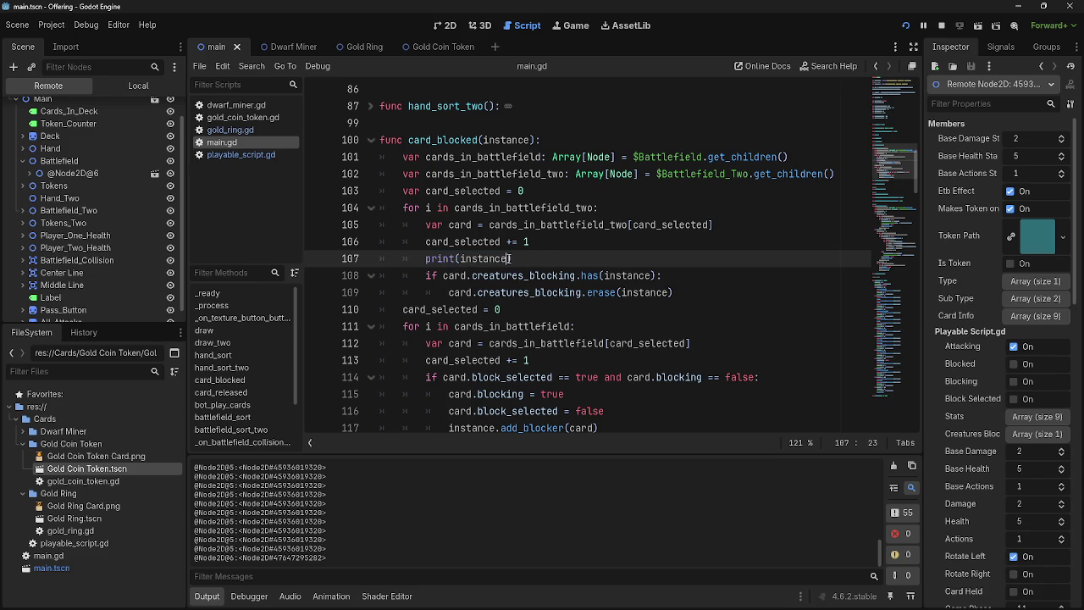
text())
key(BackSpace)
text("egg)
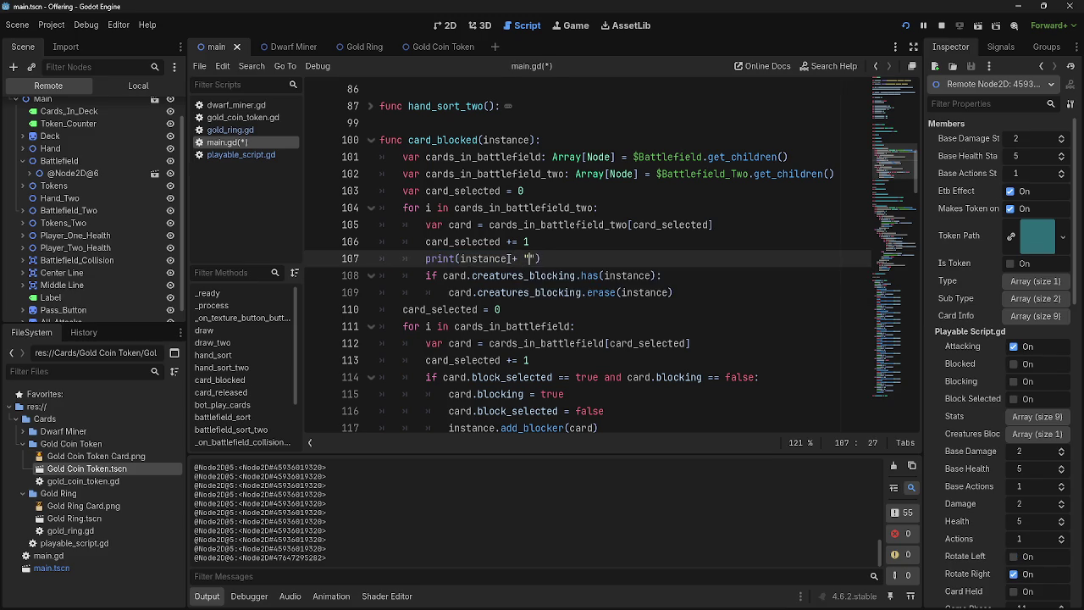
key(F5)
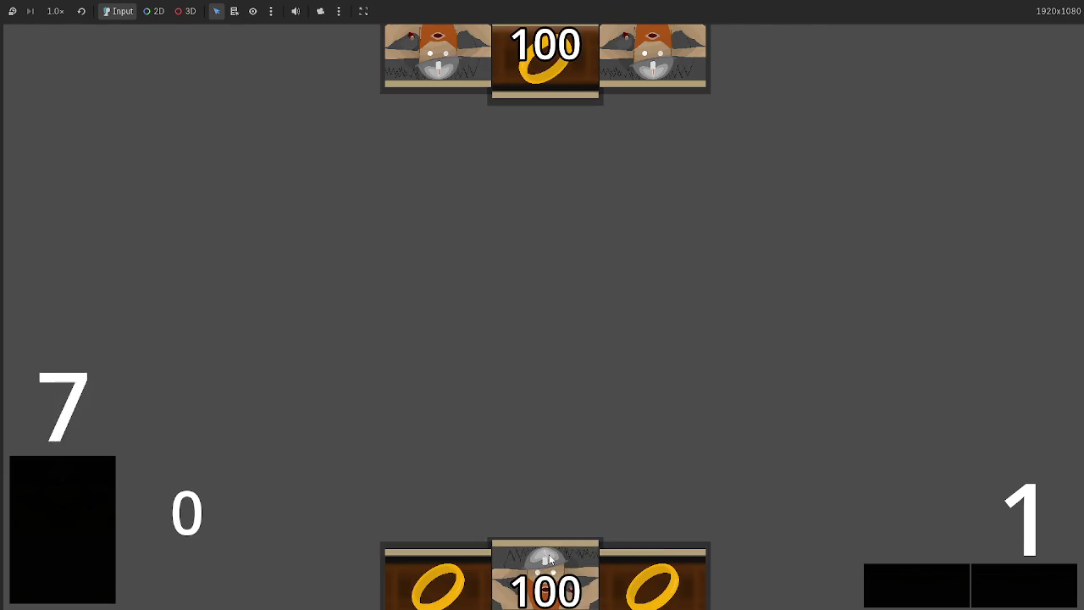
Play the raised dwarf card and pick a blocker, halting the debugger on line 107's '+' operand error
click(554, 590)
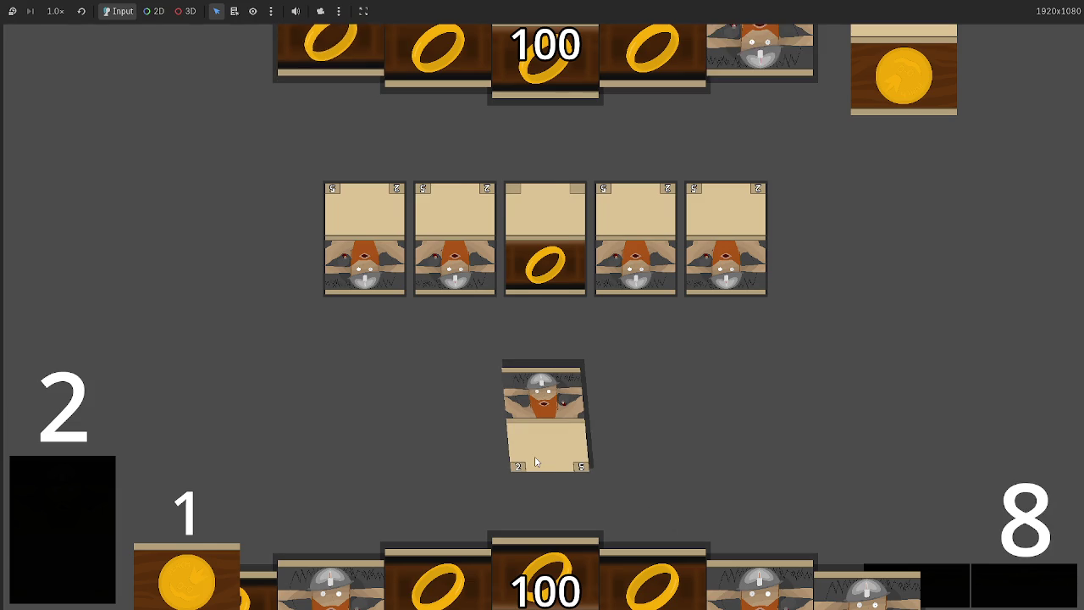
click(537, 468)
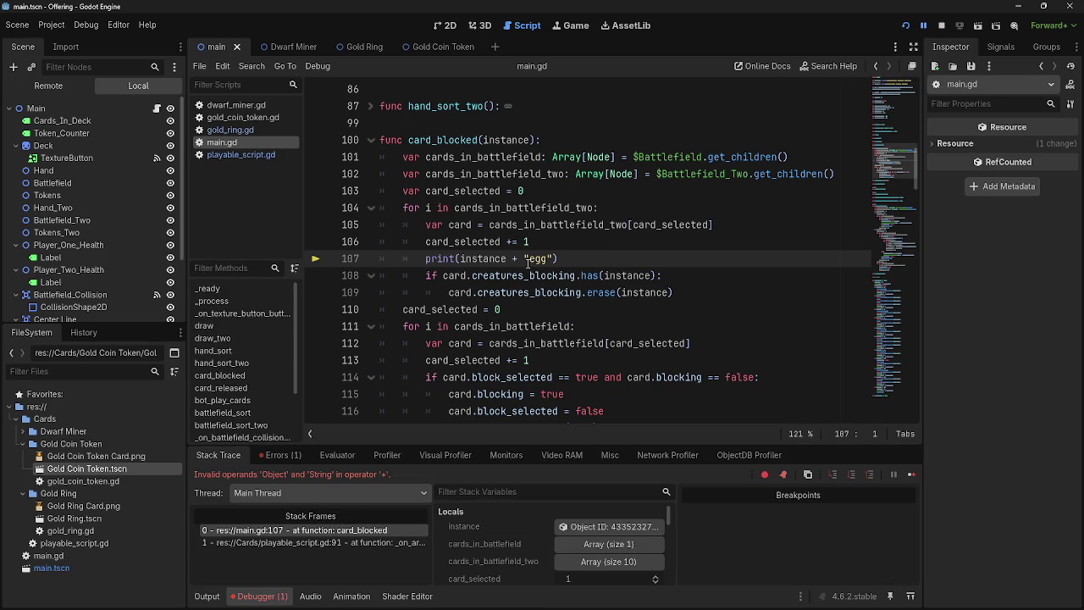
Strip line 107's print down to print("egg"), removing the plus and instance
key(BackSpace)
key(BackSpace)
key(BackSpace)
click(941, 25)
key(F5)
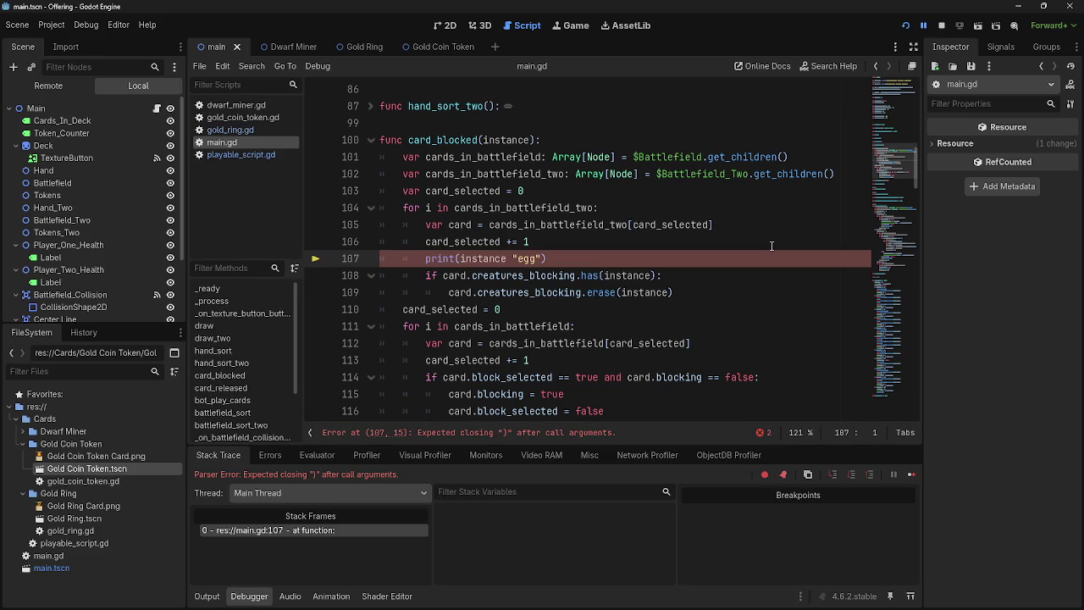
click(540, 259)
drag(513, 258, 460, 258)
key(BackSpace)
Relaunch the game, test blocking, and return to the editor's Remote scene tree
click(941, 25)
click(903, 27)
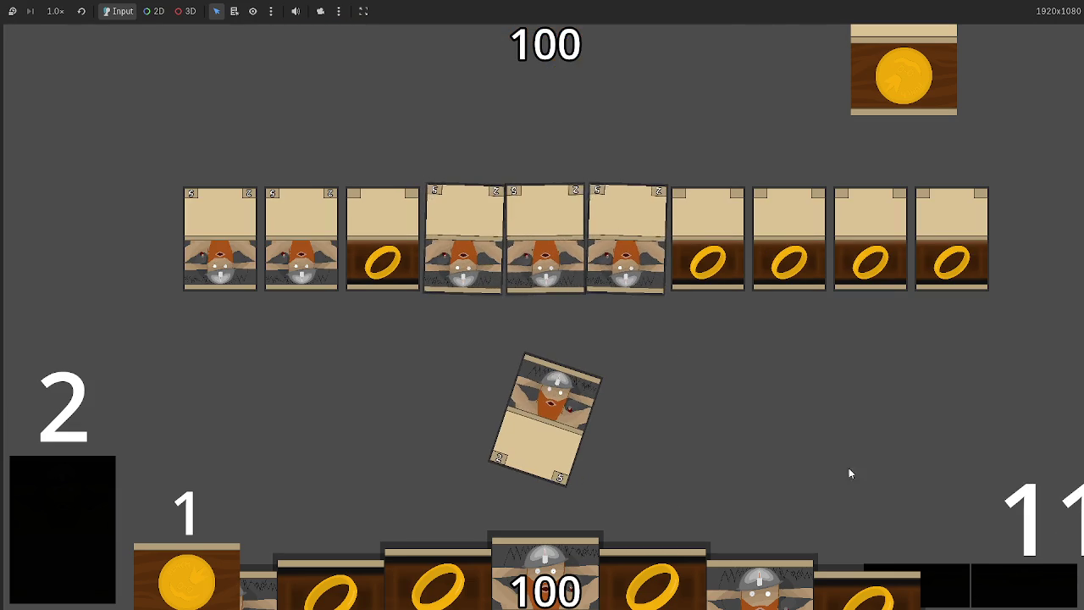
key(alt+Tab)
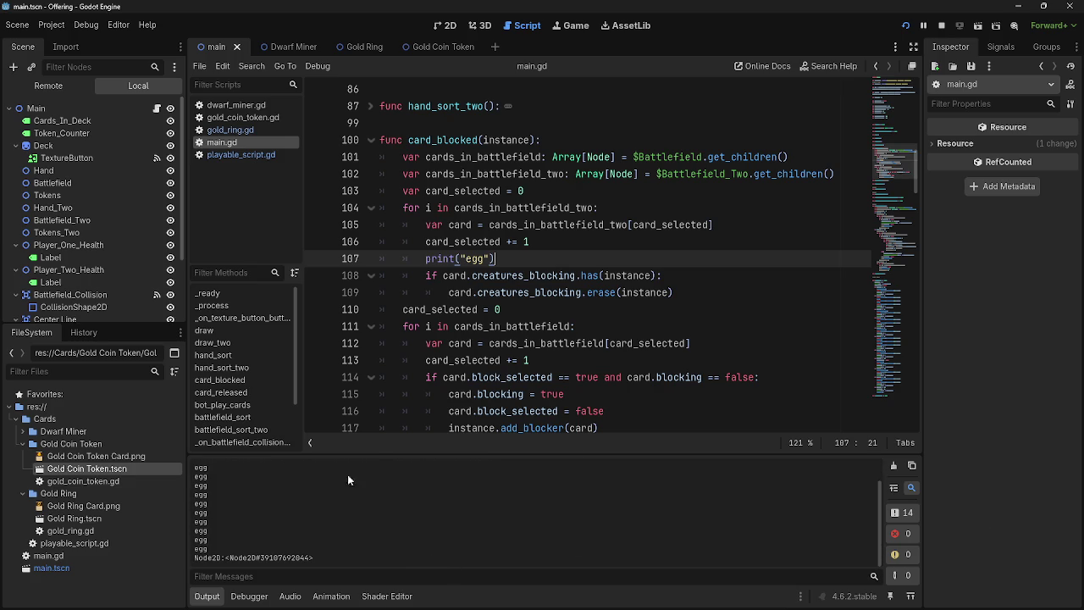
click(48, 86)
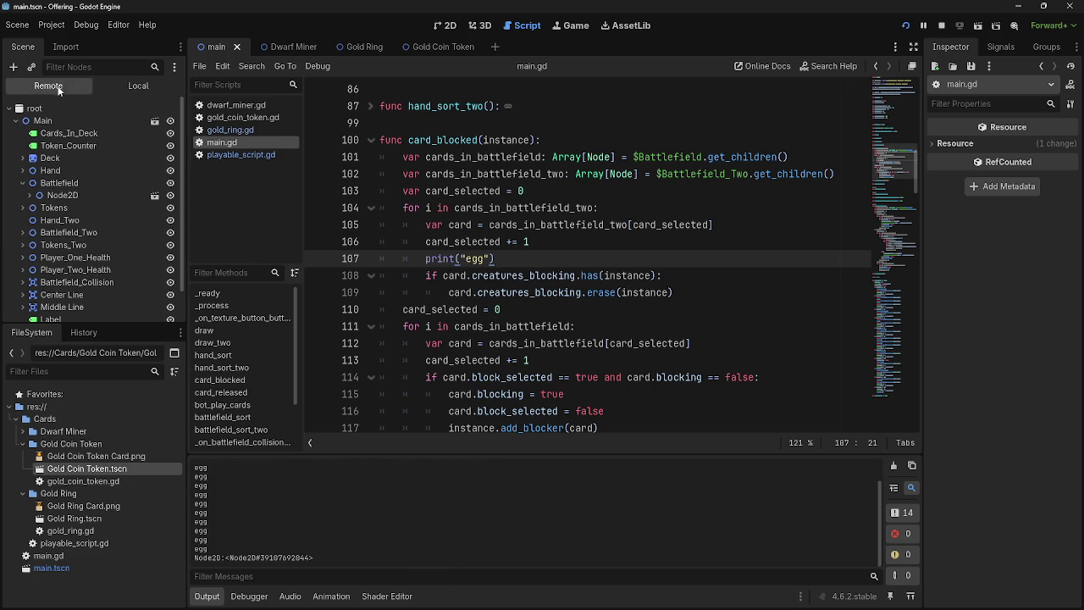
Expand Battlefield and Battlefield_Two in the Remote tree and inspect each one's first card node
click(23, 183)
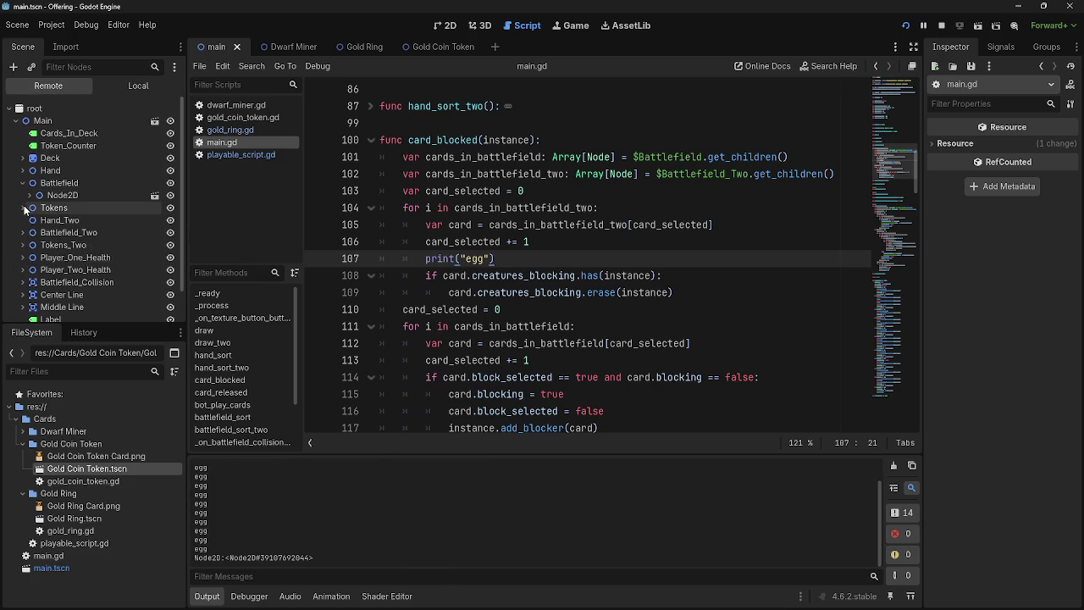
click(23, 233)
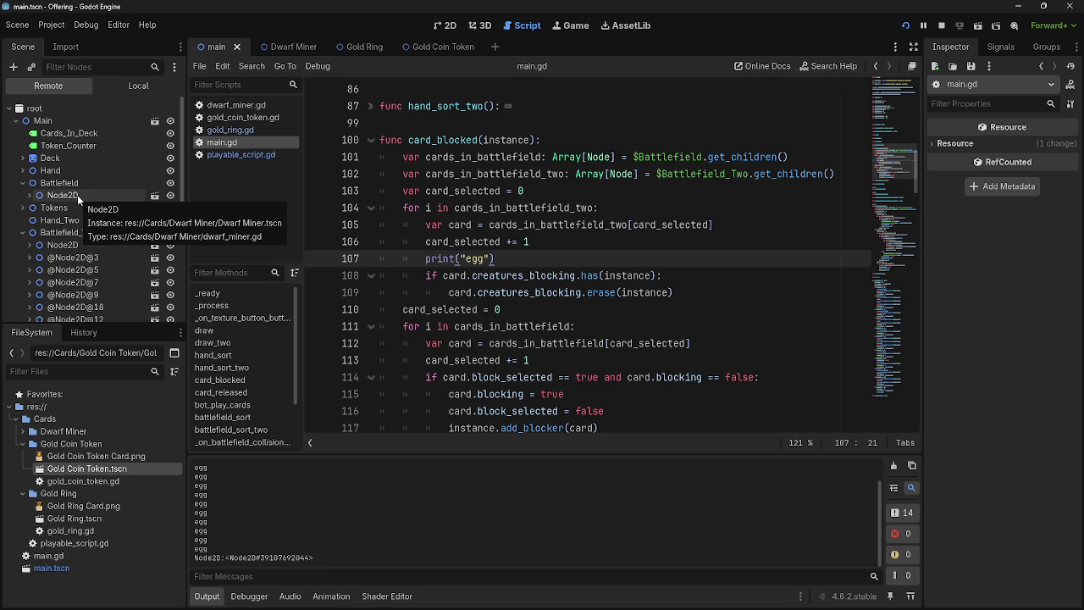
click(29, 196)
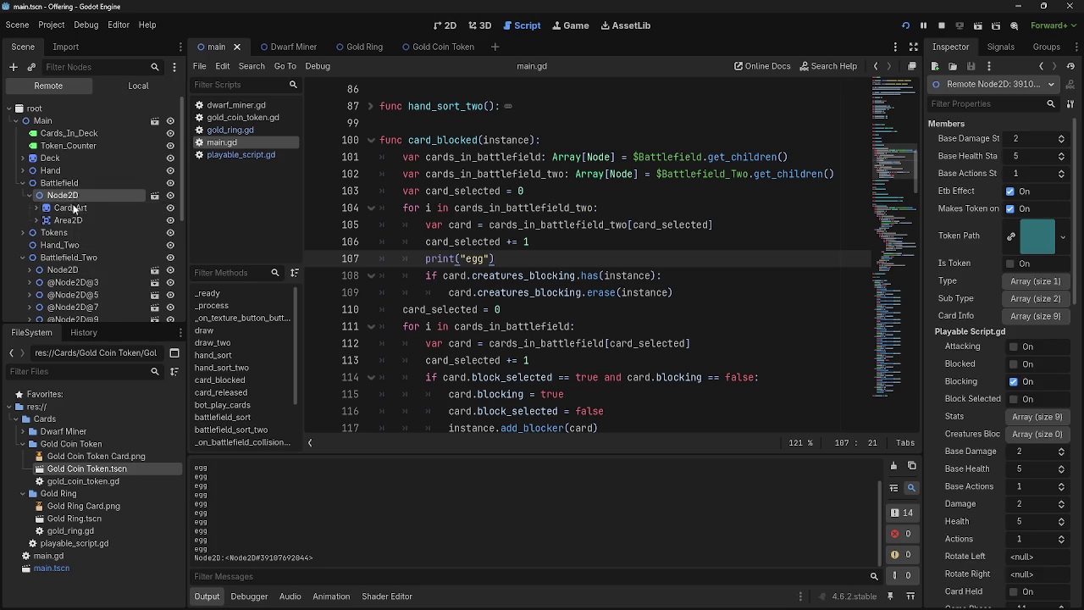
click(85, 271)
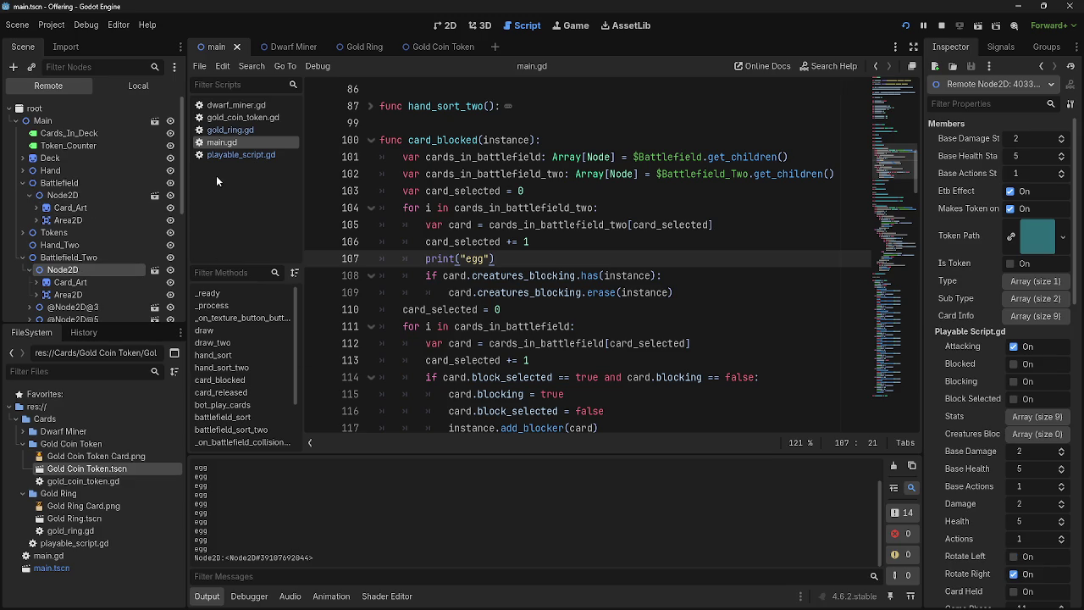
scroll(572, 321, down, 4)
scroll(572, 320, up, 1)
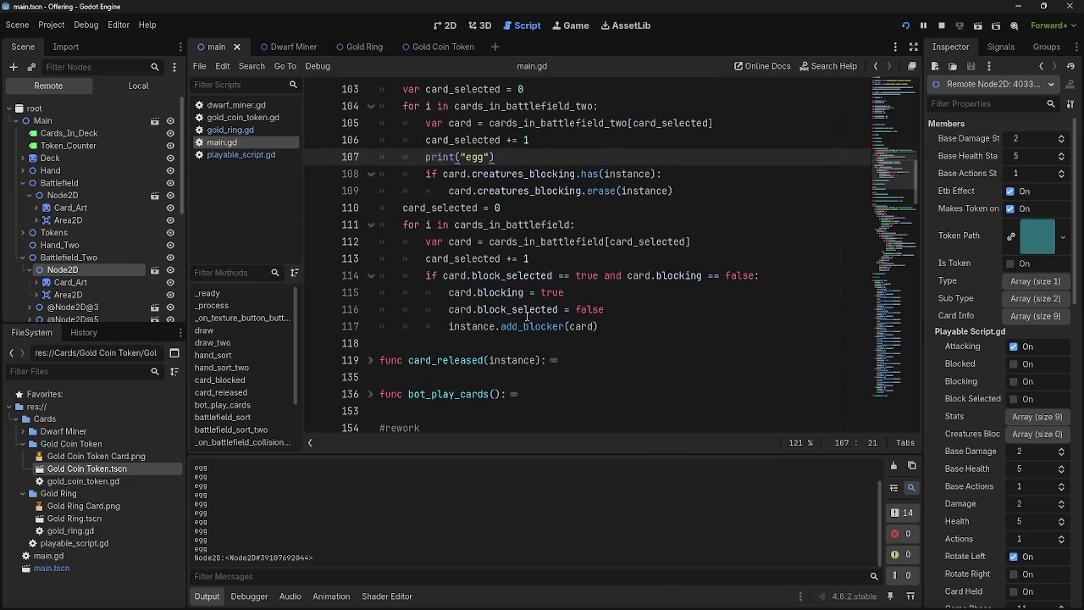
double_click(573, 323)
scroll(635, 366, up, 2)
scroll(634, 366, down, 1)
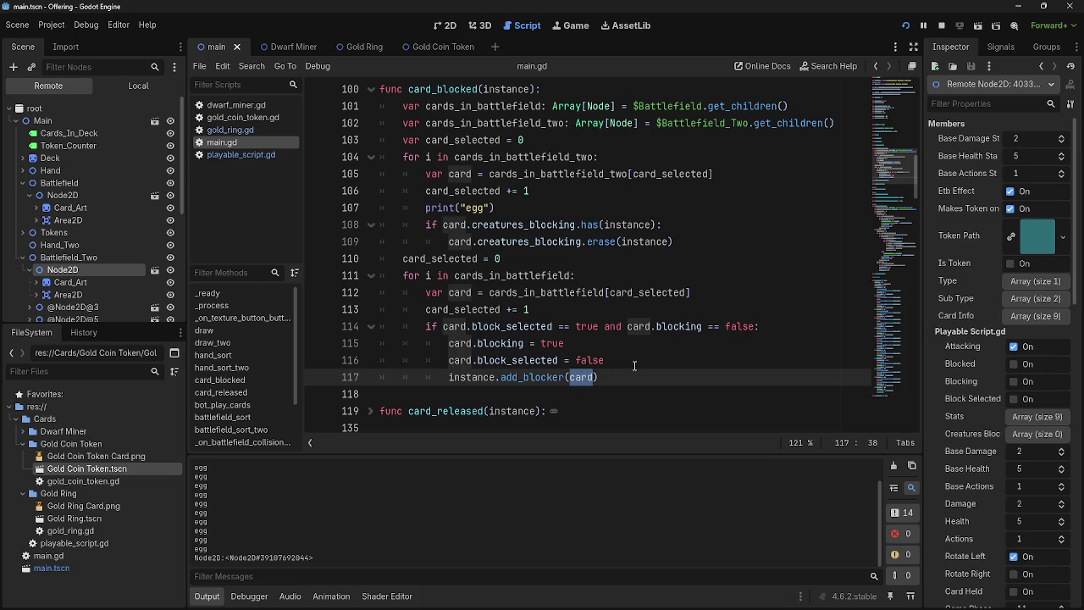
drag(426, 292, 671, 381)
click(671, 380)
key(Left)
mouse_move(508, 258)
mouse_down()
mouse_move(356, 188)
mouse_move(355, 150)
mouse_up()
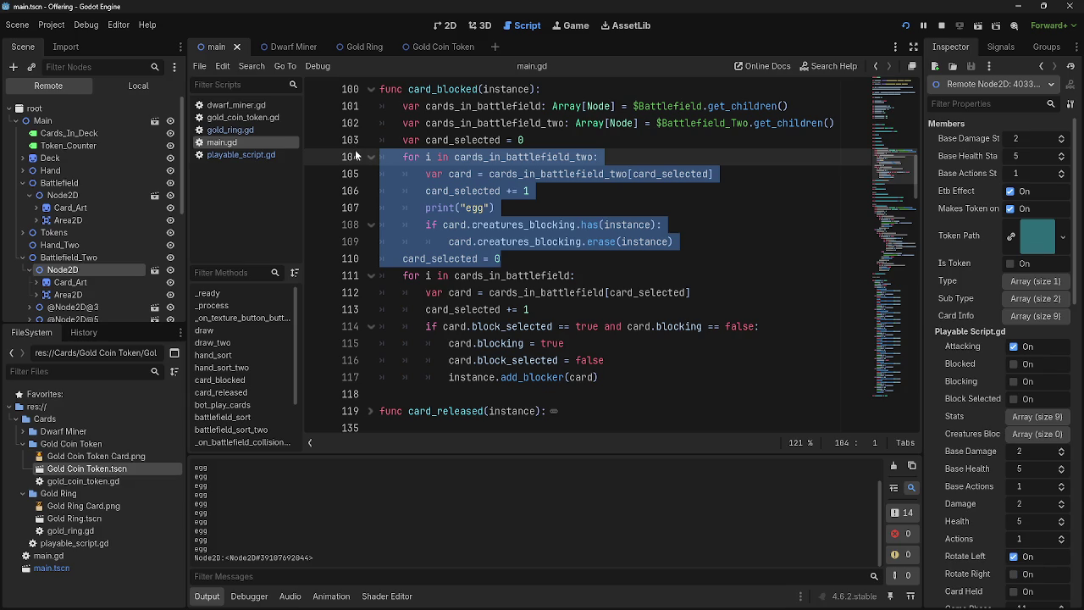
key(ctrl+k)
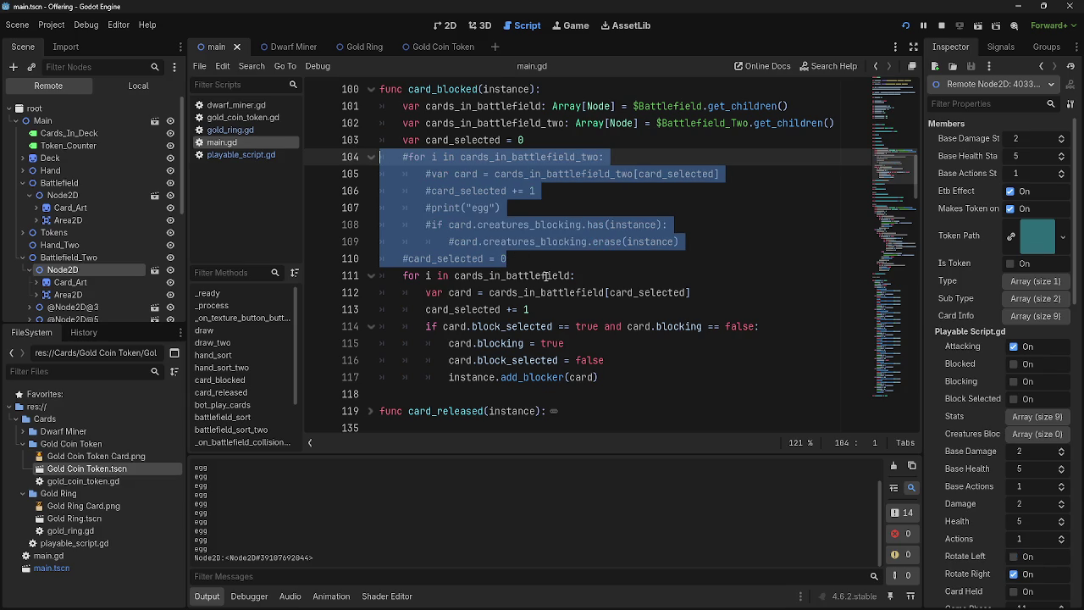
Review the Battlefield loop header and card_selected increment below the commented-out block
click(546, 277)
click(607, 293)
click(604, 311)
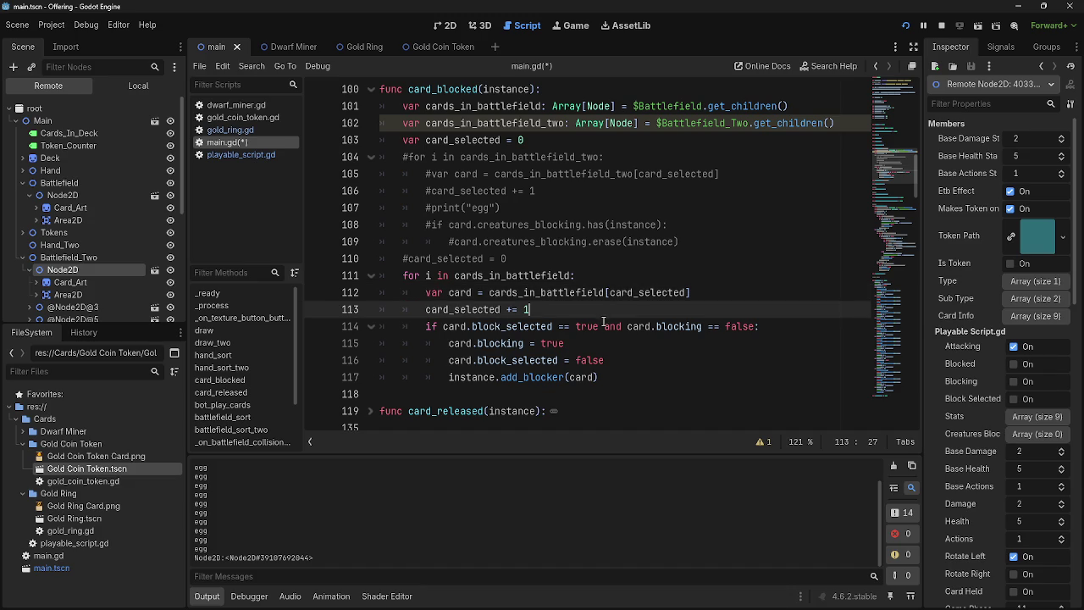
click(597, 277)
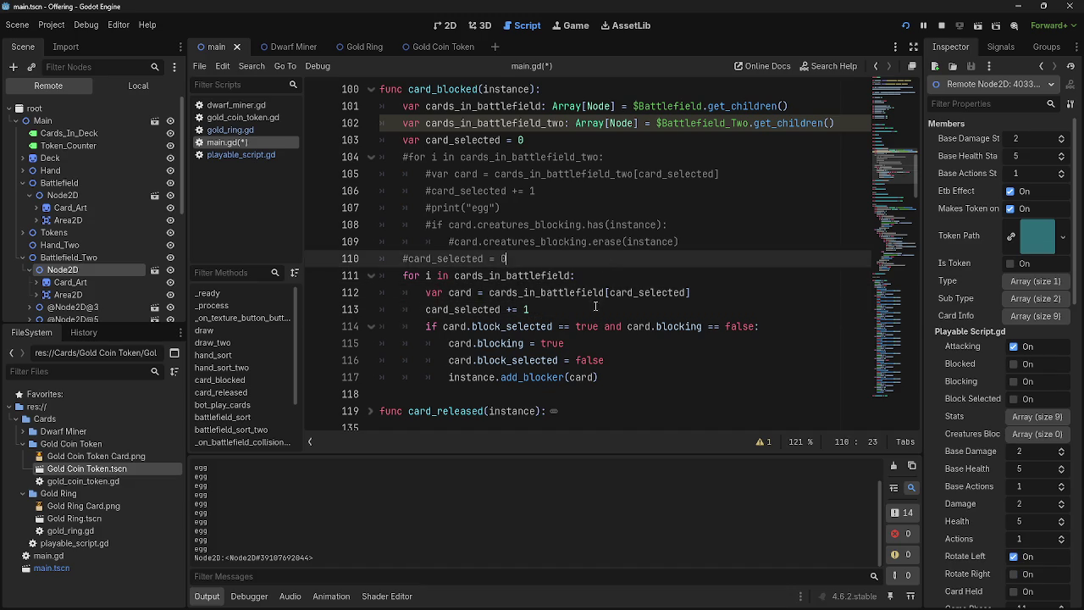
click(589, 306)
click(593, 276)
click(589, 305)
click(592, 275)
click(589, 306)
click(593, 275)
click(590, 305)
click(593, 276)
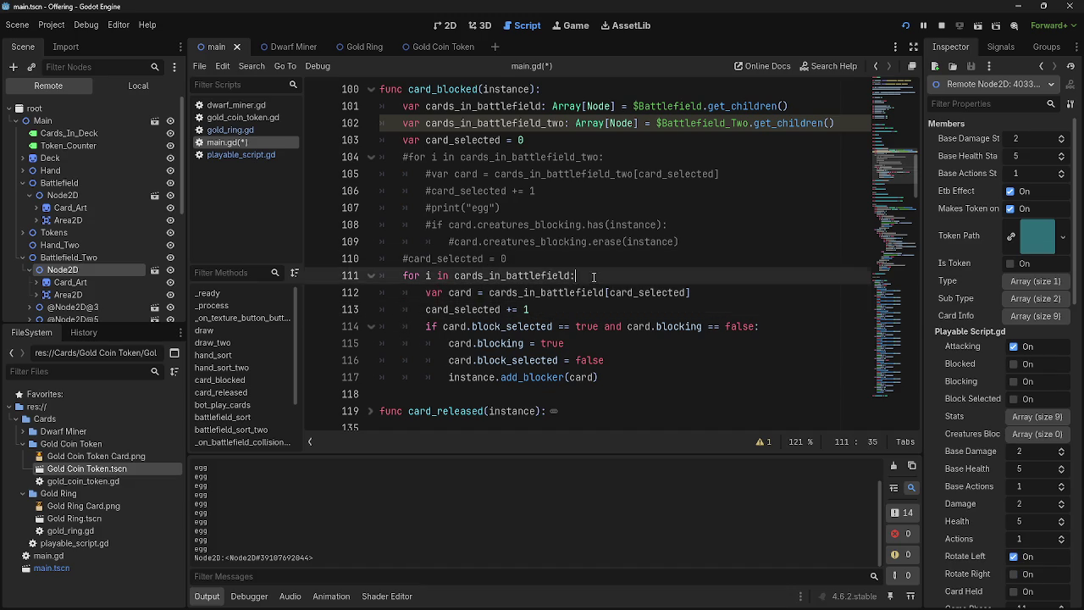
click(590, 306)
click(593, 276)
click(589, 306)
click(598, 293)
Examine the block_selected and blocking == false condition and the blocking assignment on lines 114–115
click(595, 326)
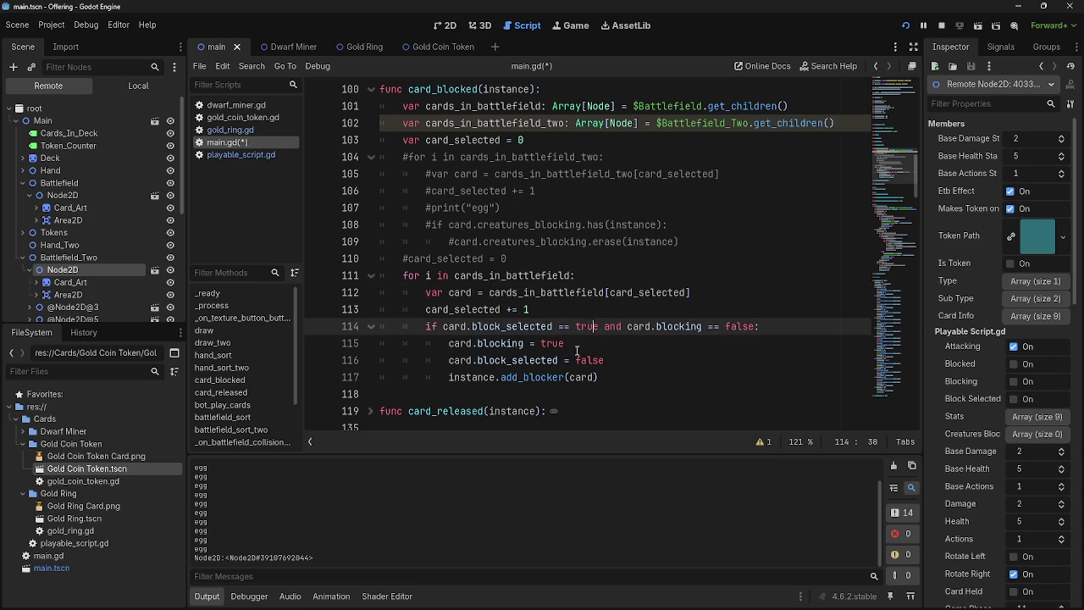
double_click(535, 327)
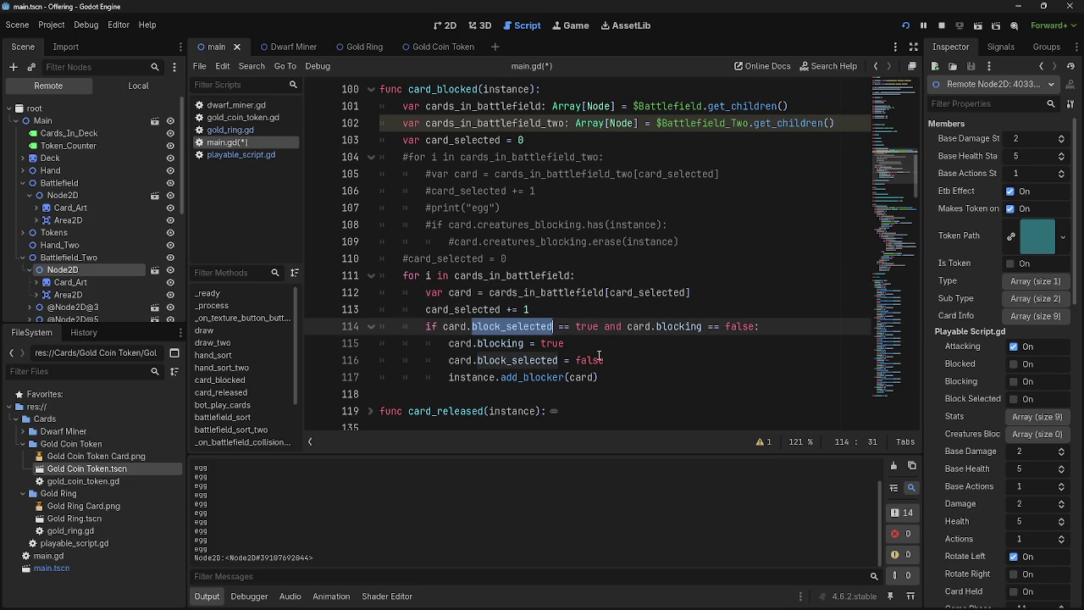
double_click(674, 327)
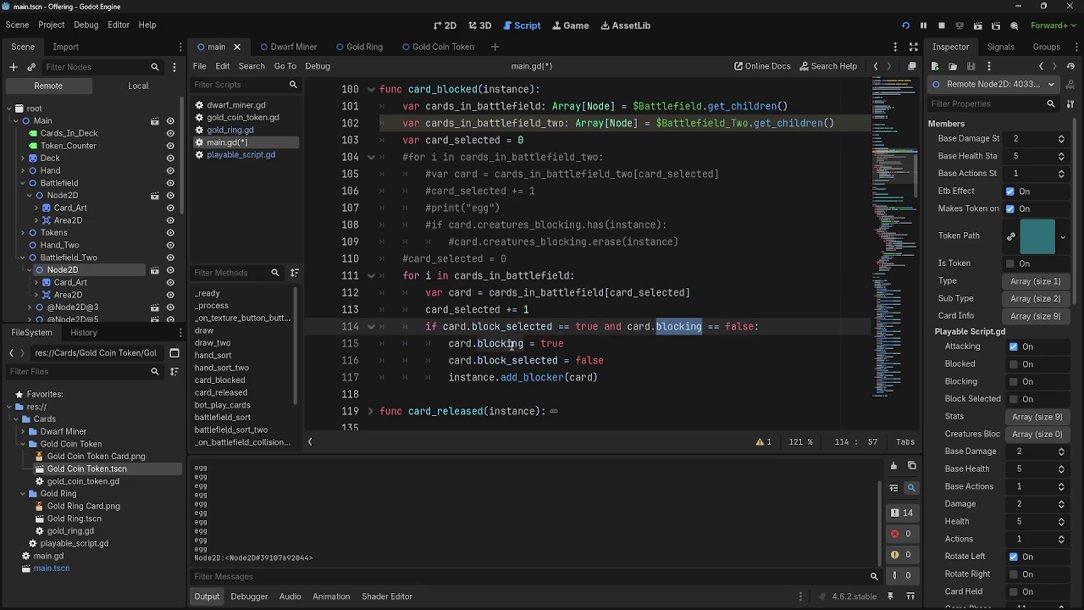
double_click(508, 344)
key(End)
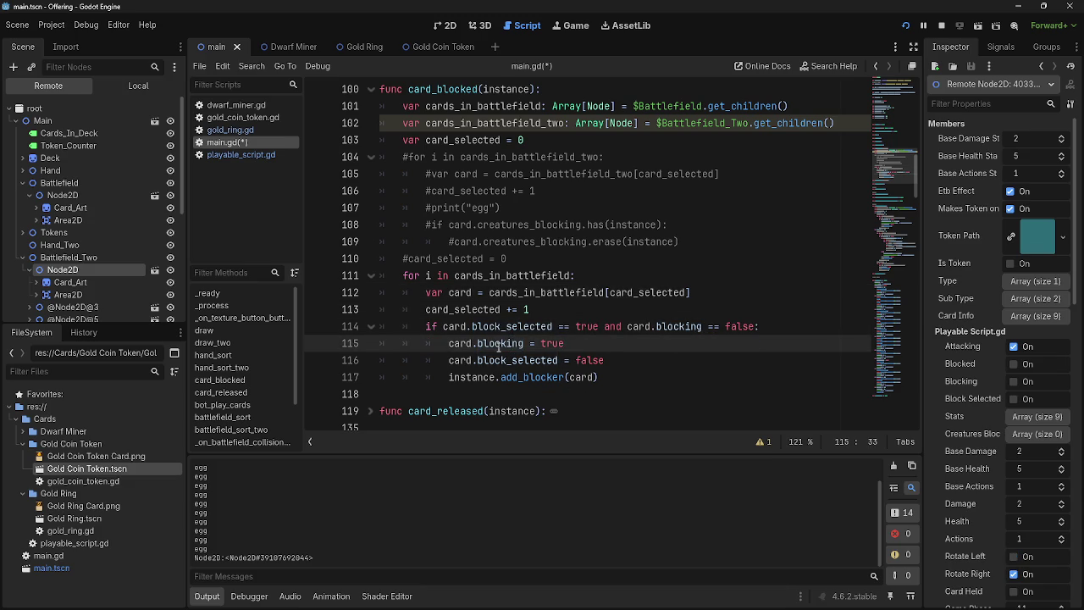
double_click(499, 345)
click(710, 338)
drag(753, 326, 604, 328)
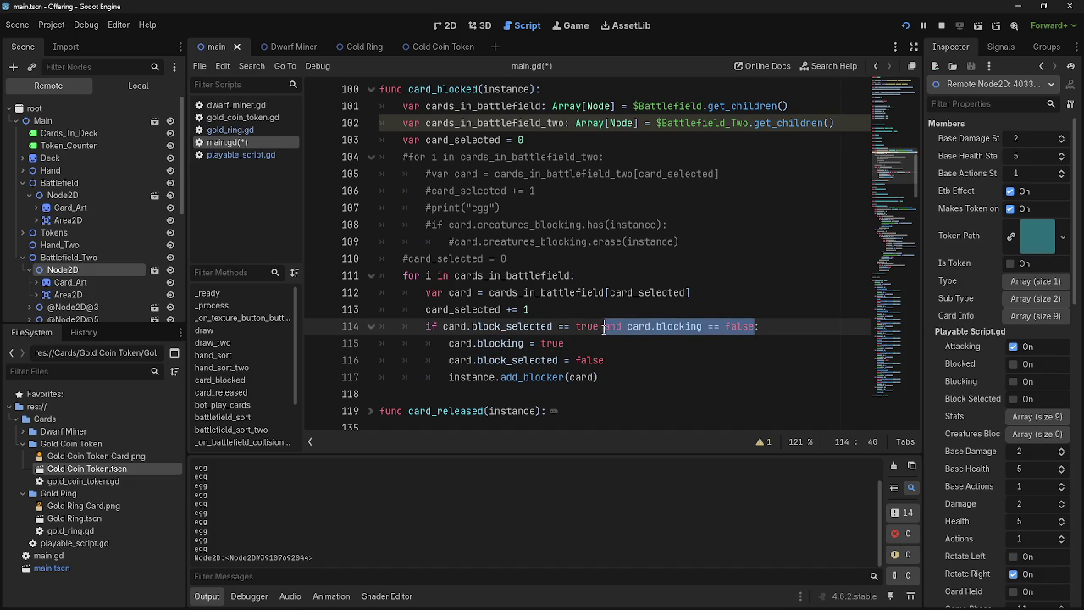
click(593, 343)
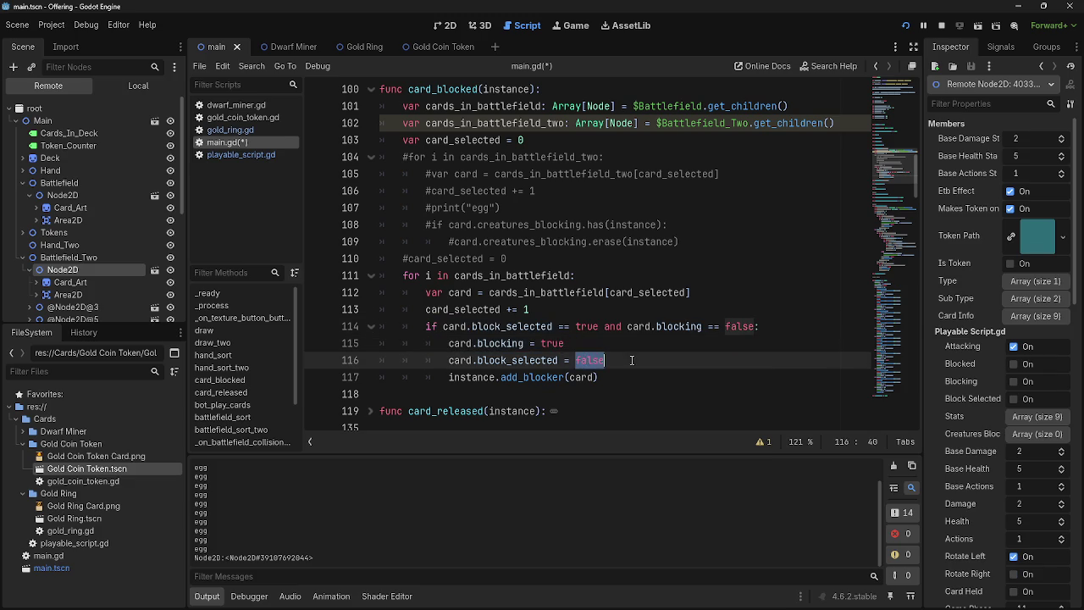
Inspect the add_blocker(card) call on line 117
click(565, 377)
double_click(566, 377)
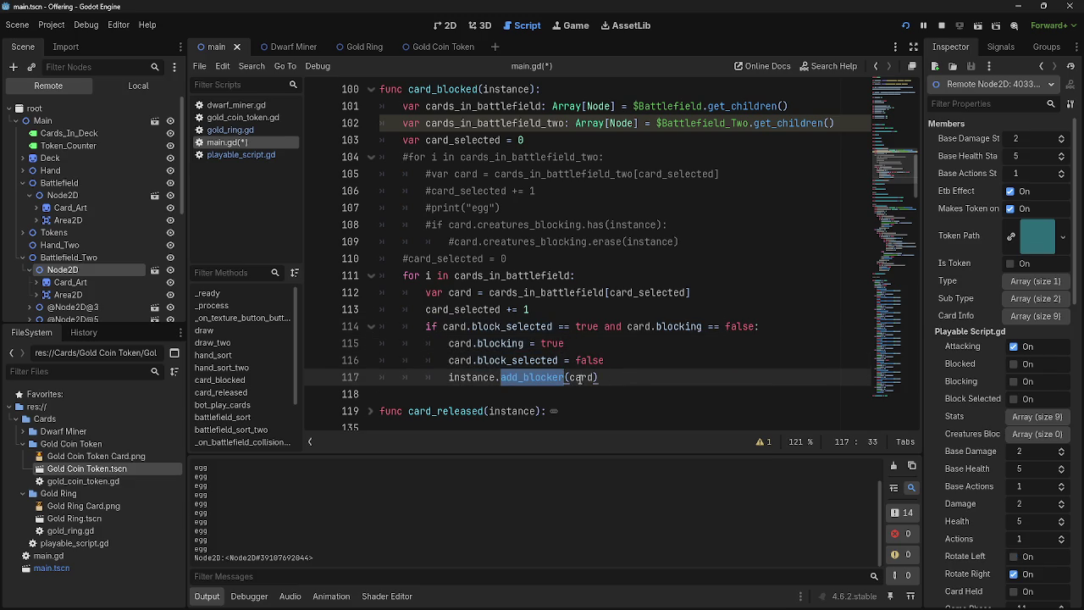
click(615, 377)
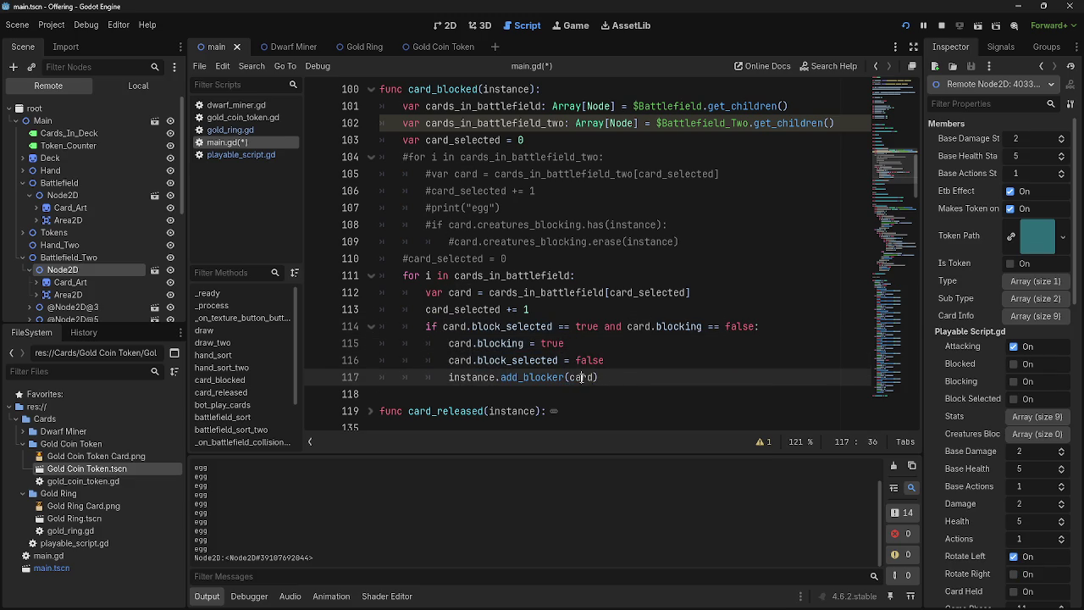
click(583, 377)
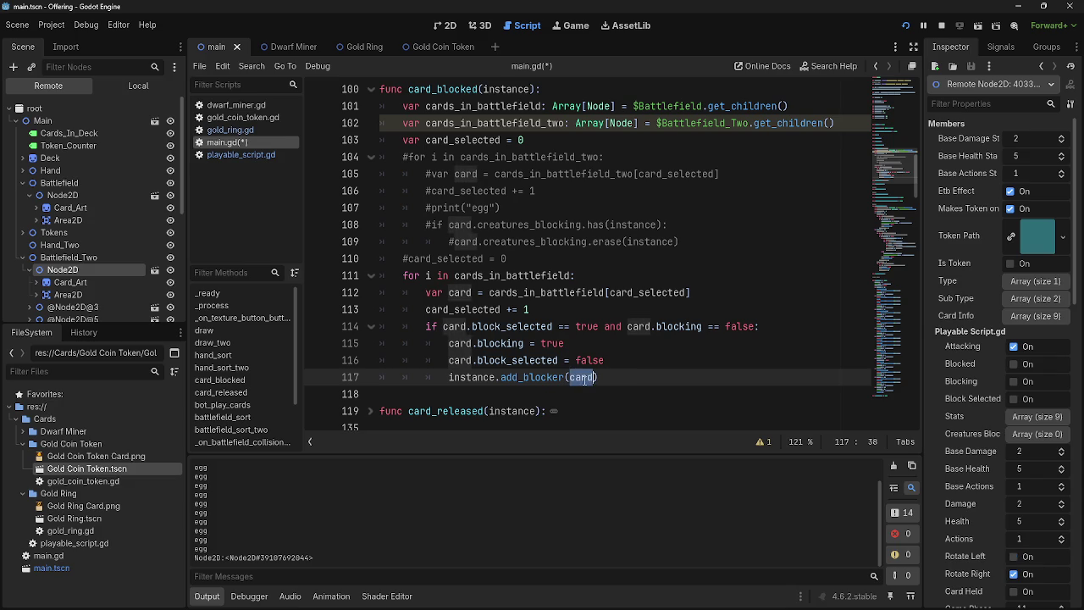
click(632, 377)
scroll(632, 377, up, 2)
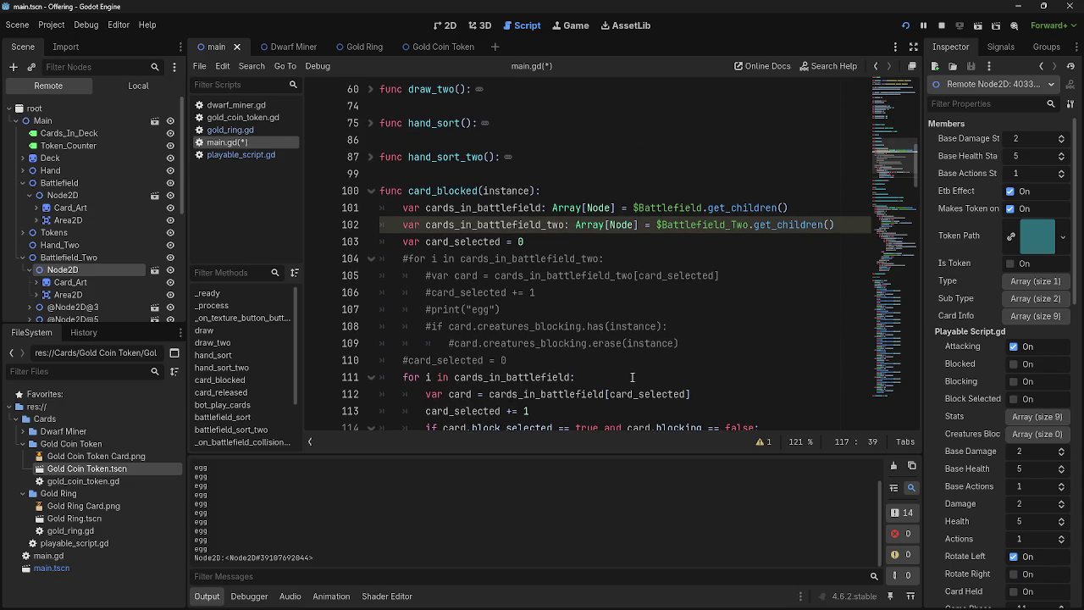
Uncomment the Battlefield_Two loop in card_blocked and delete its egg debug print line
click(405, 260)
key(ctrl+k)
click(688, 301)
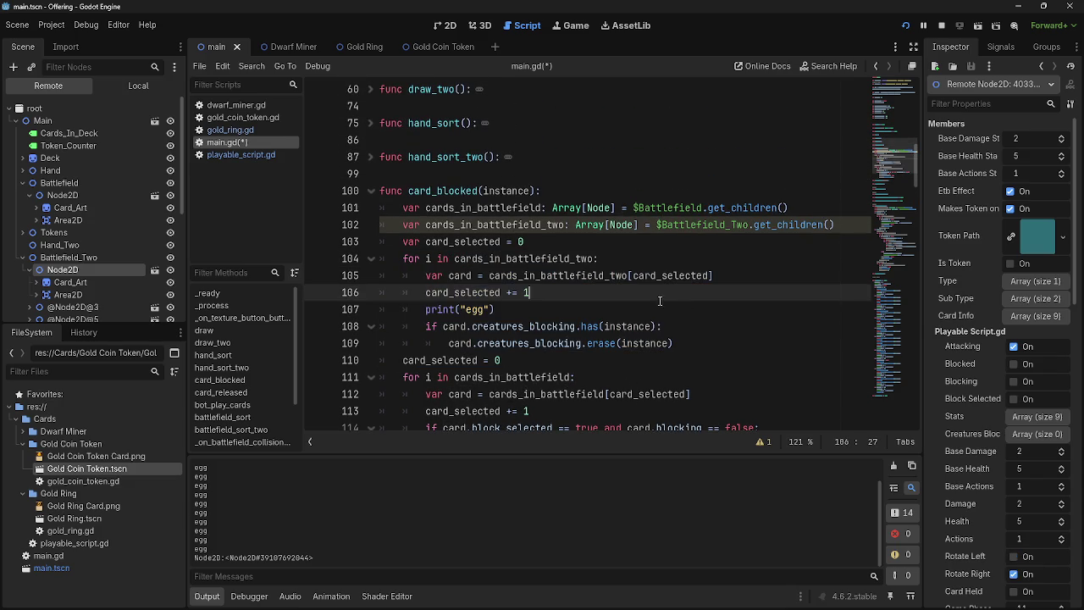
drag(500, 309, 373, 310)
key(BackSpace)
key(BackSpace)
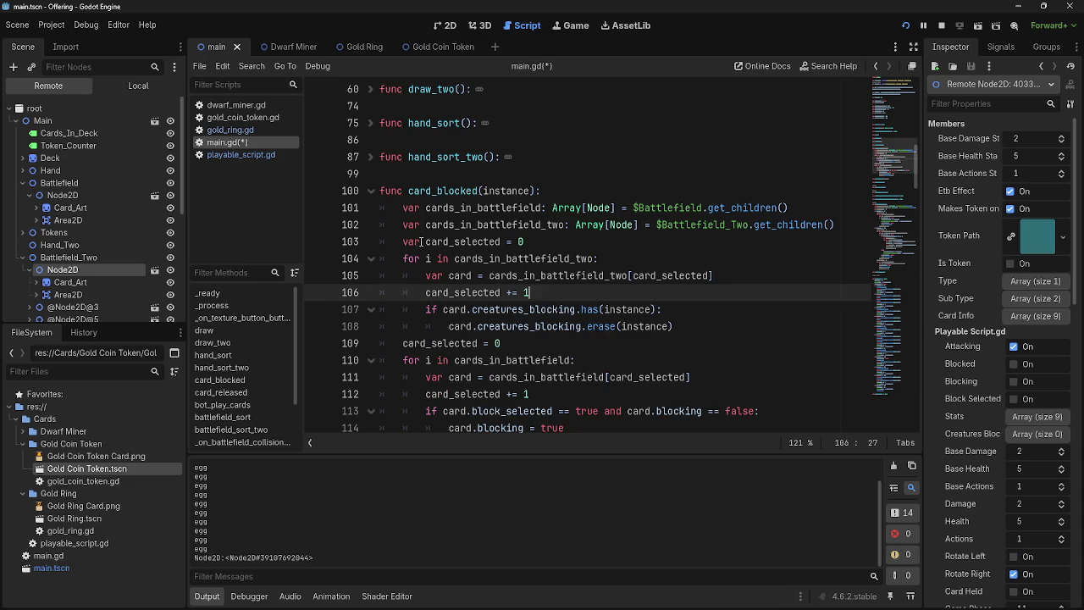
Review the card and instance uses on lines 105–107, checking playable_script.gd's blocker code
drag(403, 259, 599, 258)
click(610, 258)
click(439, 275)
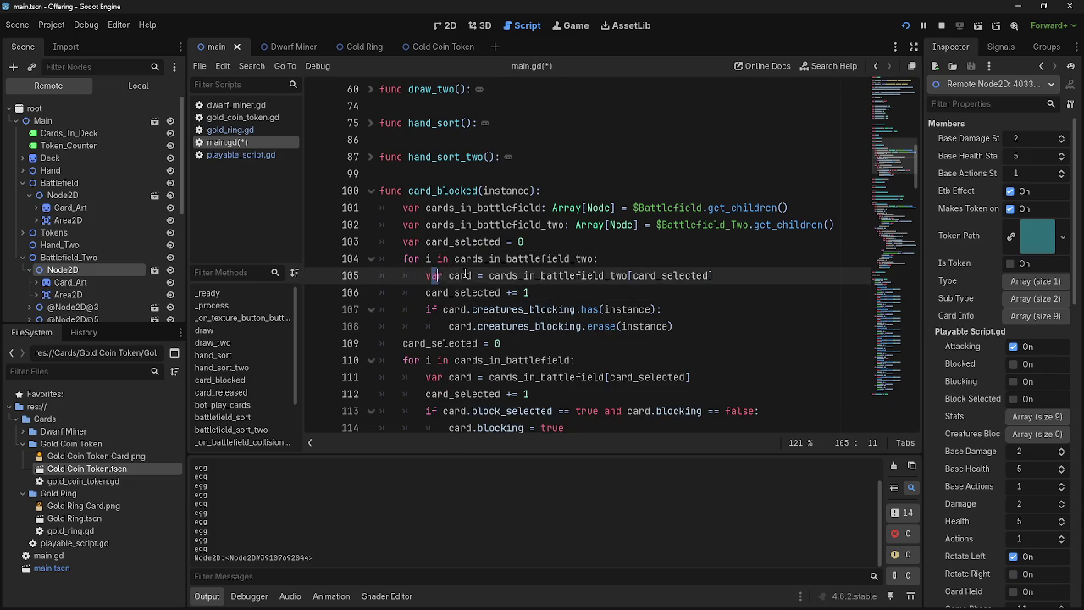
double_click(467, 276)
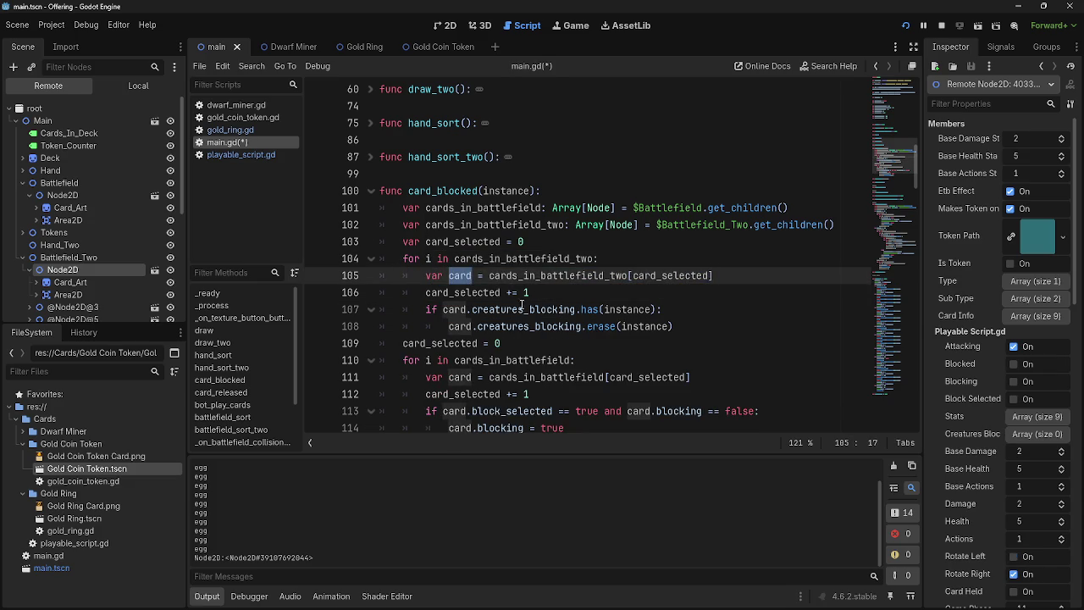
click(573, 294)
double_click(452, 309)
click(571, 294)
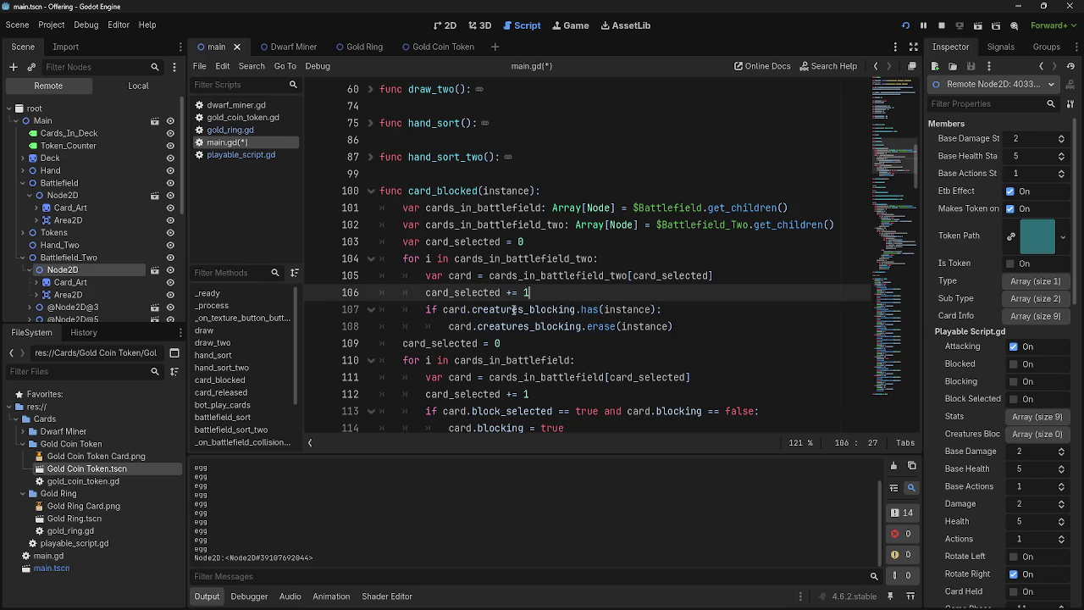
click(578, 309)
double_click(593, 309)
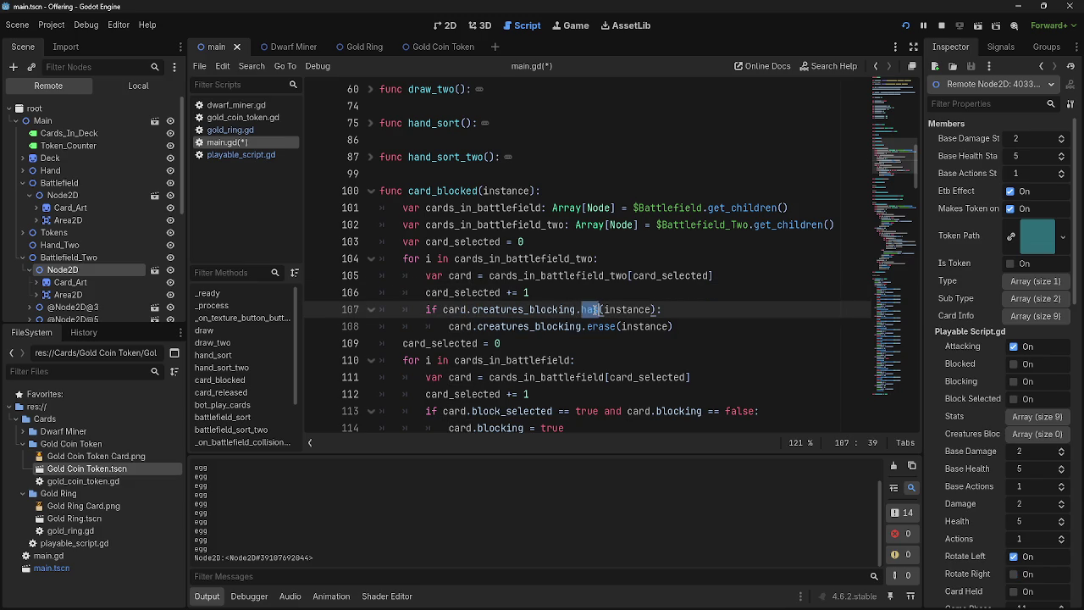
double_click(500, 309)
click(610, 309)
double_click(610, 310)
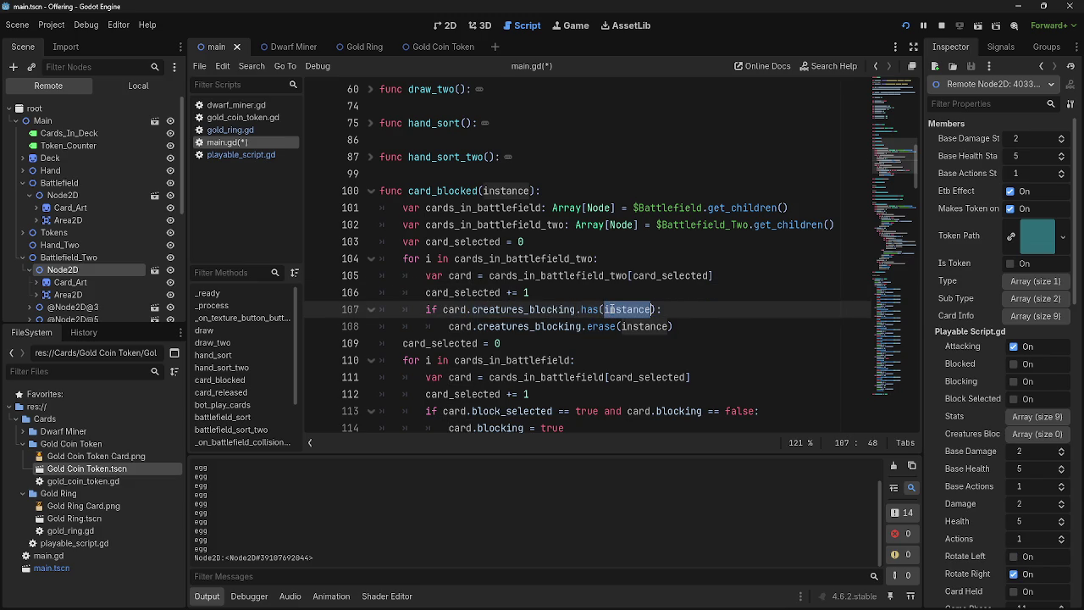
click(259, 158)
click(254, 144)
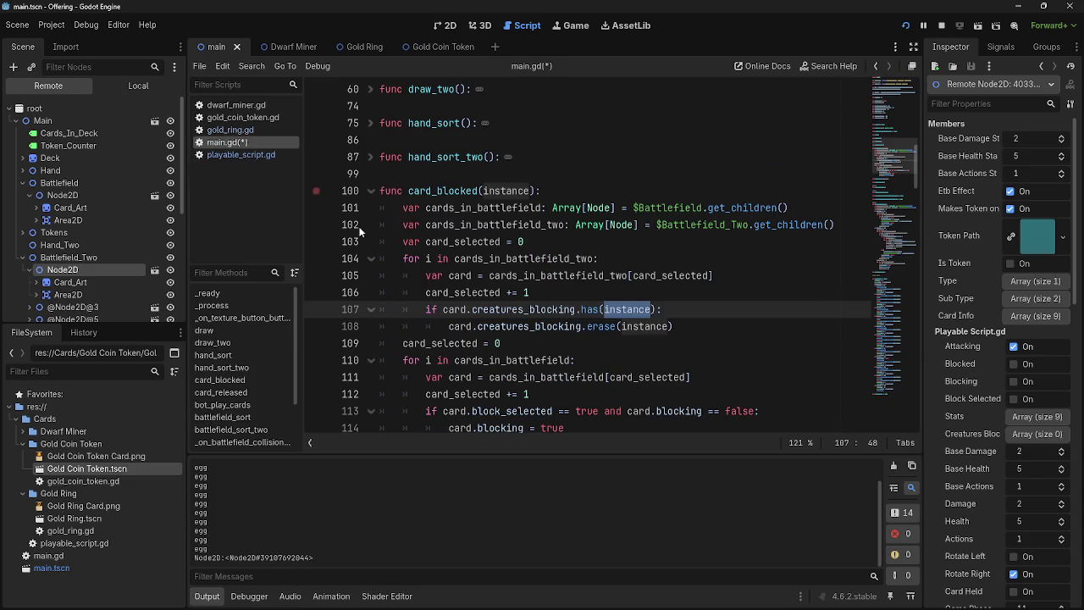
text(card)
key(Escape)
Remove 'card' from the creatures_blocking.has() check on line 107, leaving has() empty
double_click(617, 310)
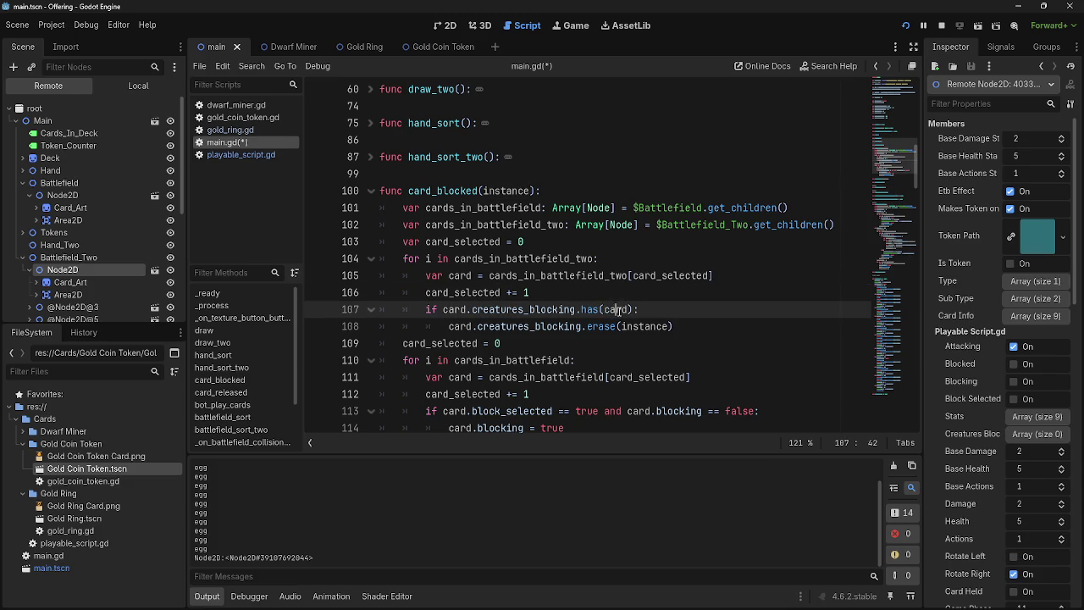
scroll(644, 310, down, 1)
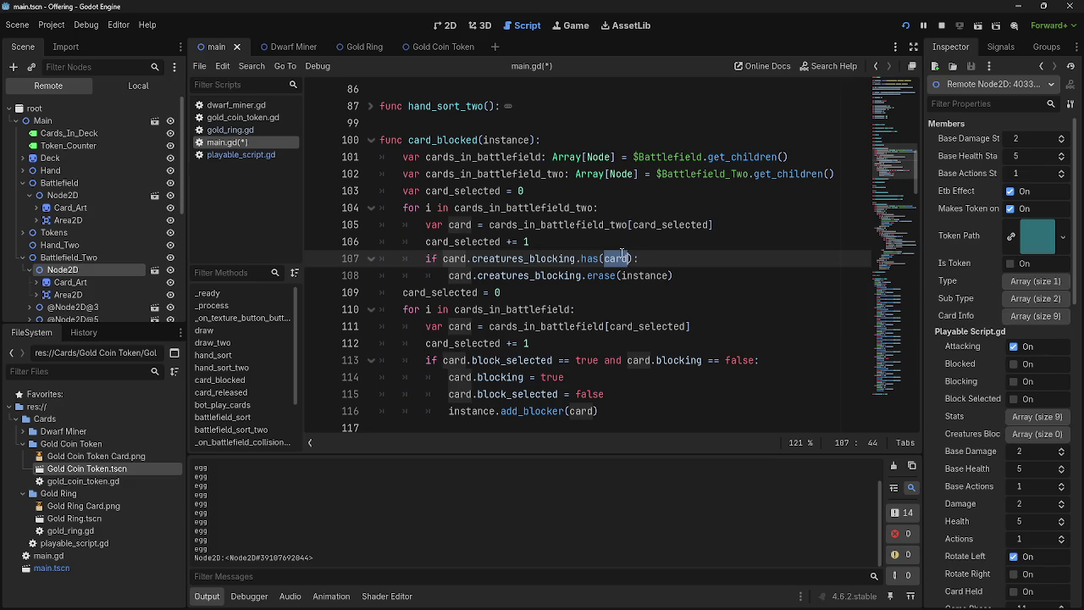
mouse_move(622, 252)
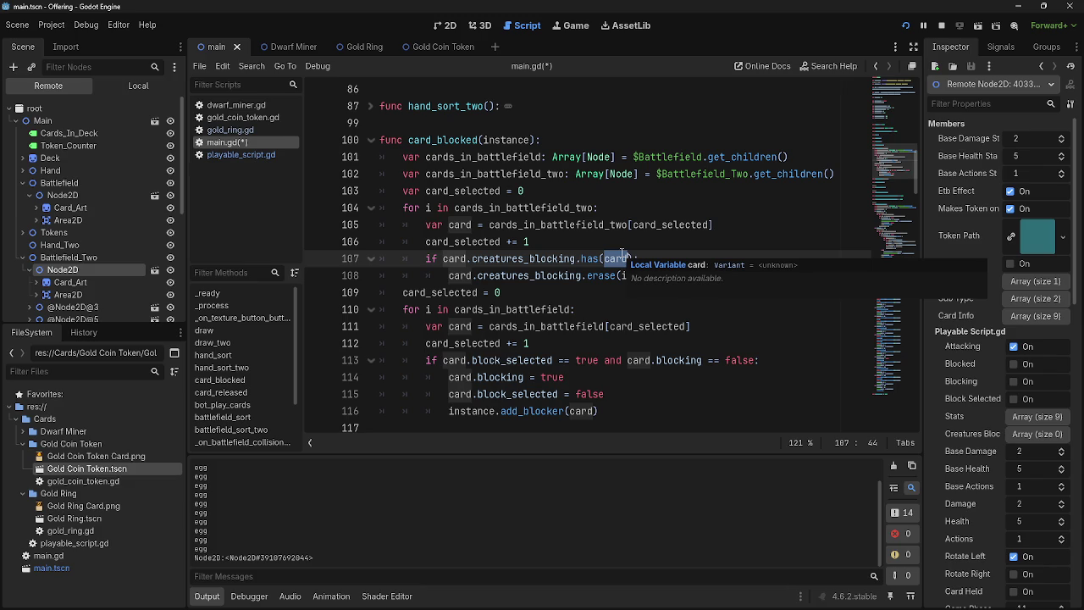
click(660, 261)
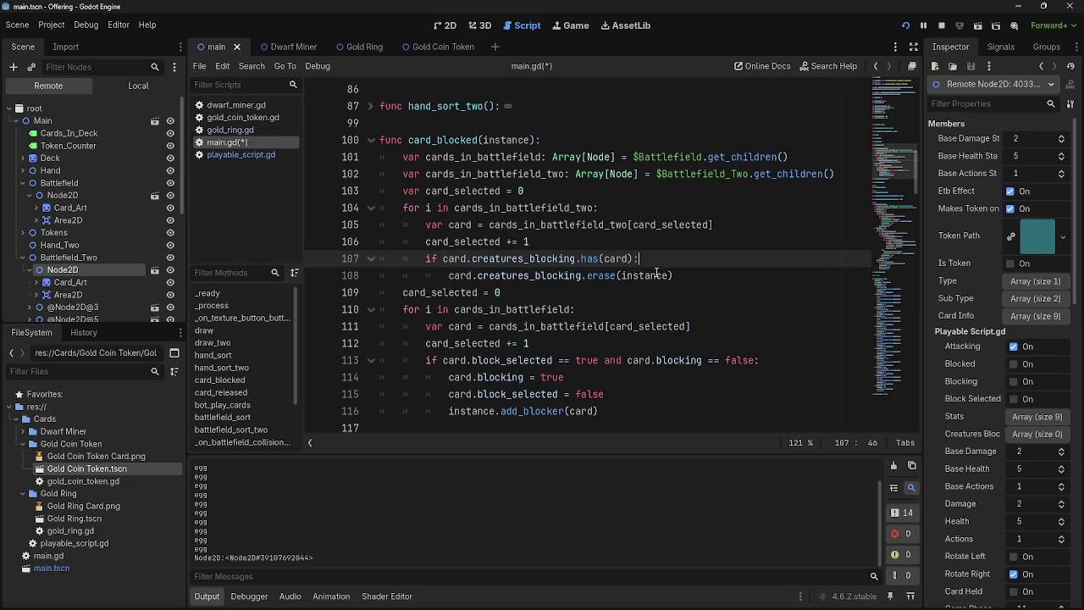
click(693, 276)
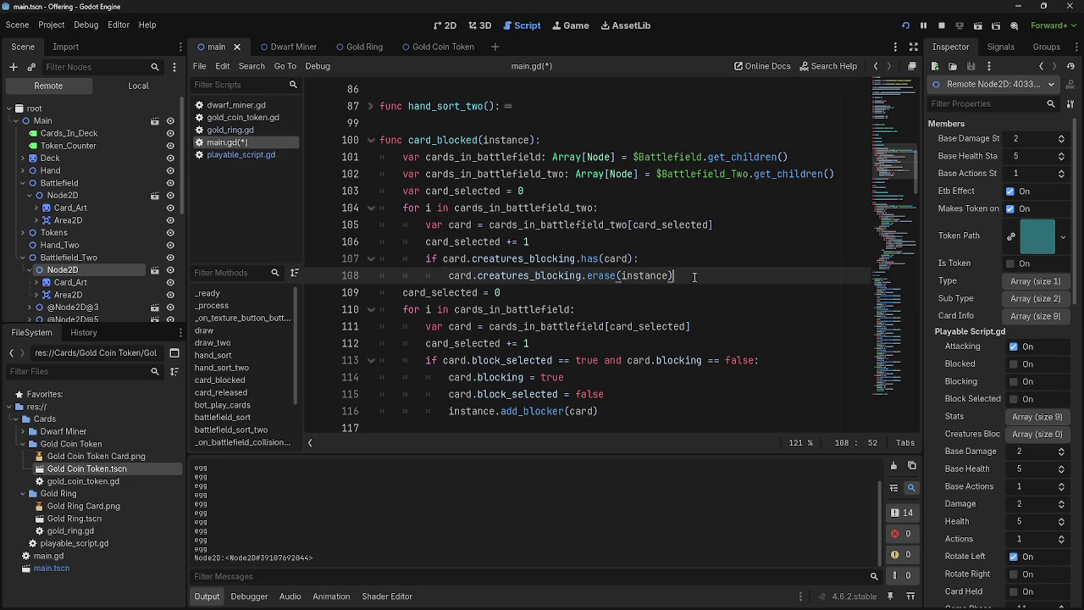
click(685, 259)
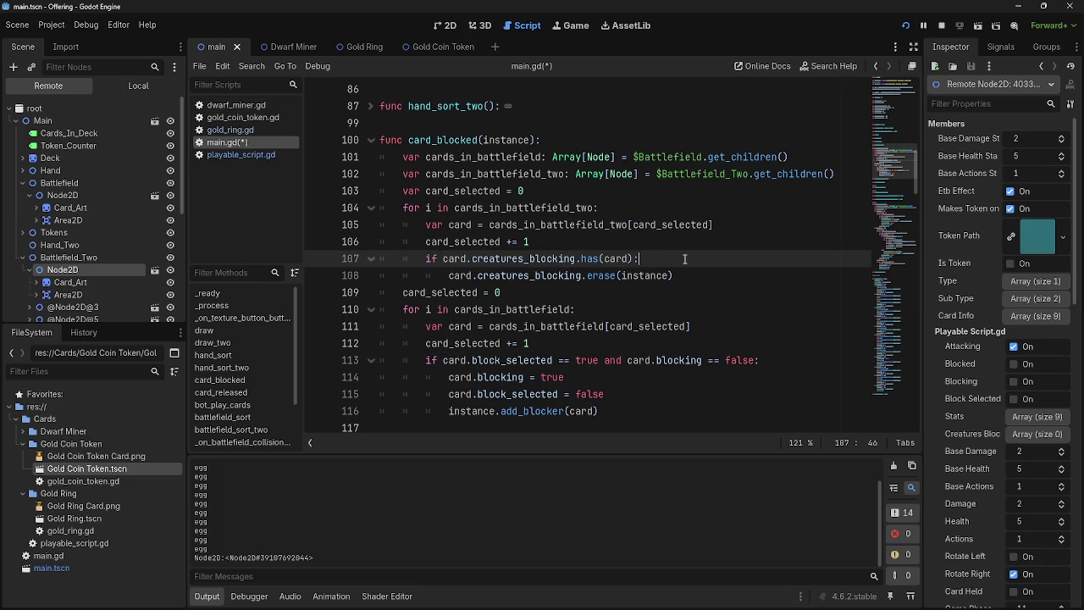
click(453, 360)
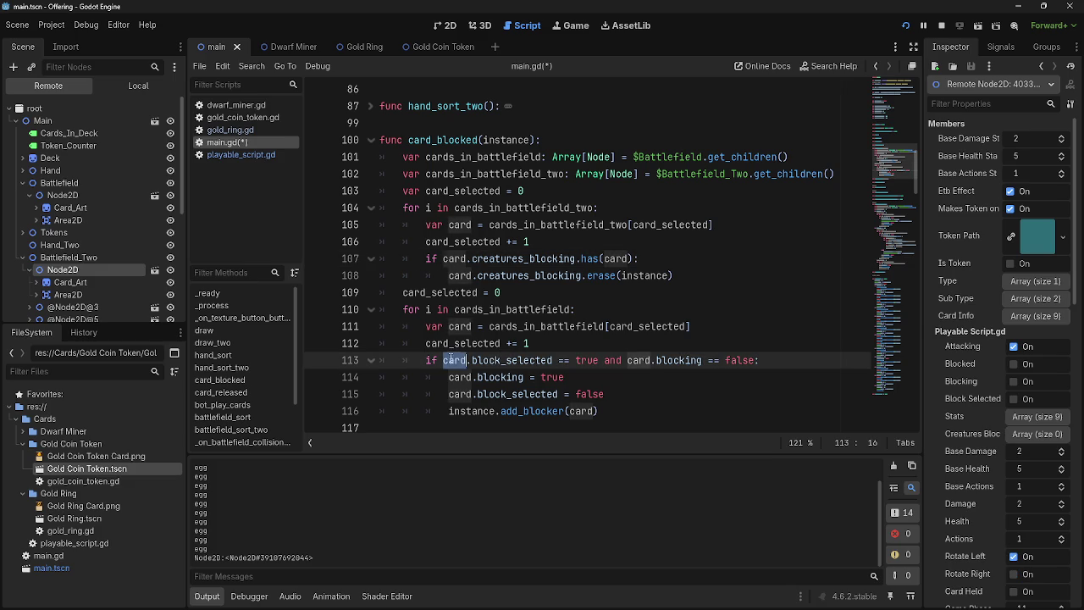
click(624, 392)
double_click(617, 259)
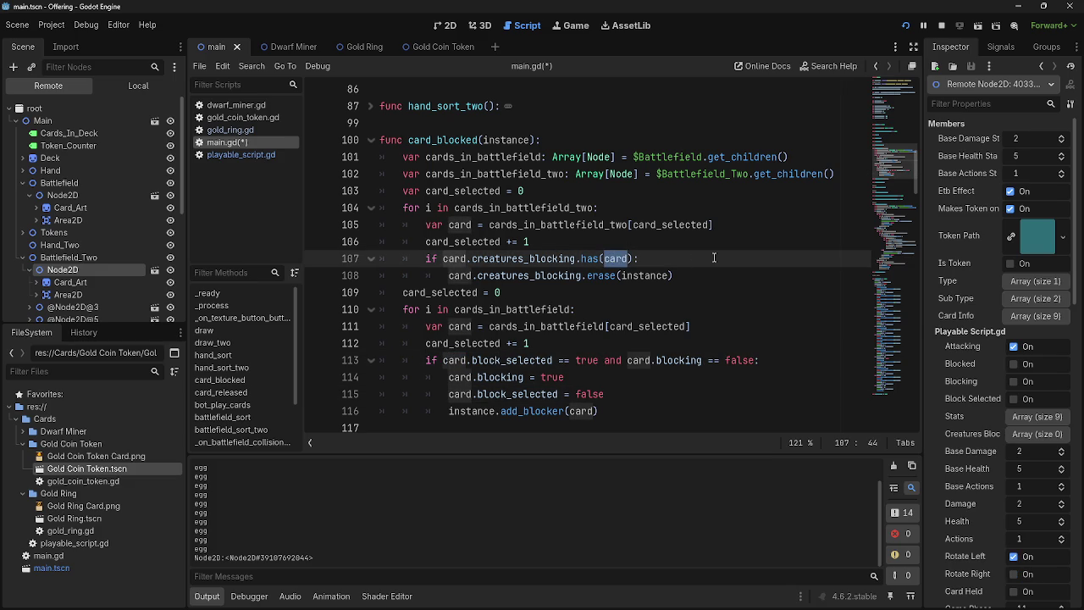
key(BackSpace)
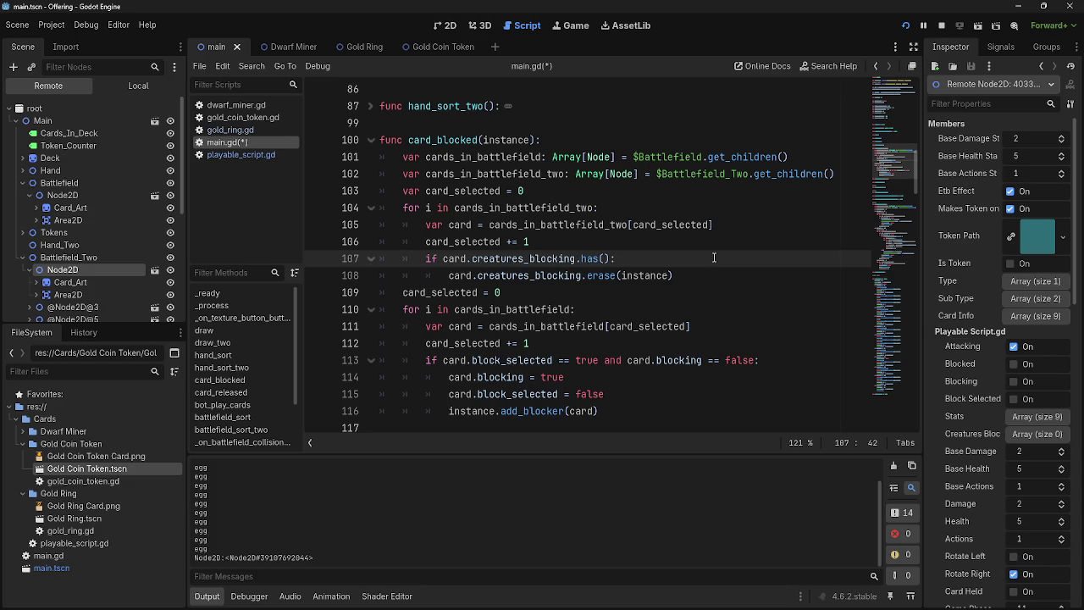
click(676, 246)
click(676, 265)
Type 'instance' as the argument of the has() check on line 107
click(660, 243)
click(660, 259)
click(607, 242)
click(604, 258)
text(instance)
Fix the _two suffix on cards_in_battlefield at line 105 and add a colon to line 104
click(610, 243)
click(469, 224)
triple_click(545, 227)
click(544, 227)
double_click(598, 226)
drag(628, 226, 602, 227)
key(BackSpace)
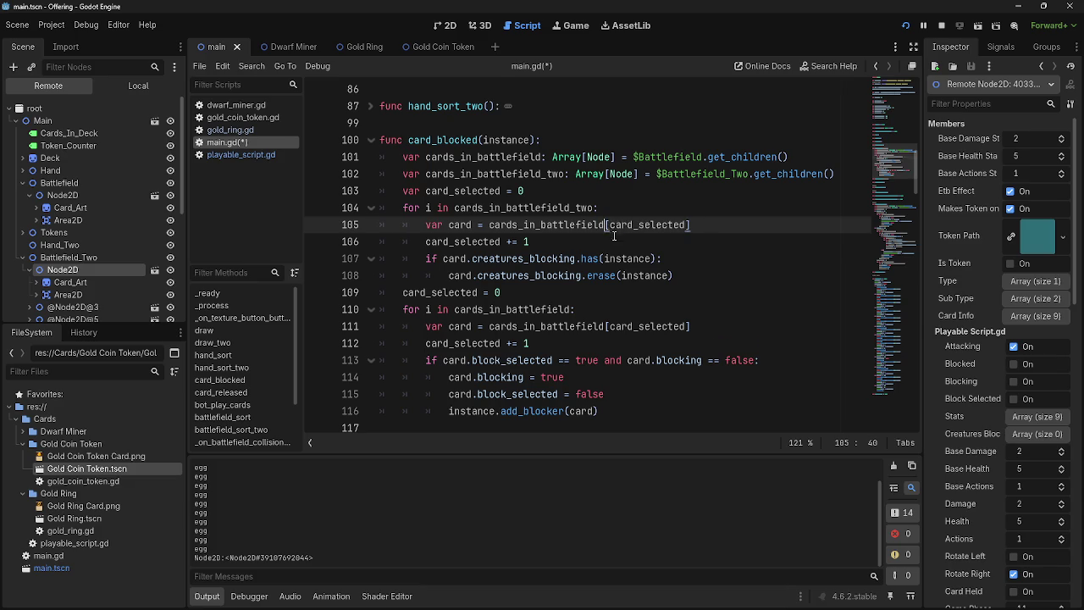
key(Down)
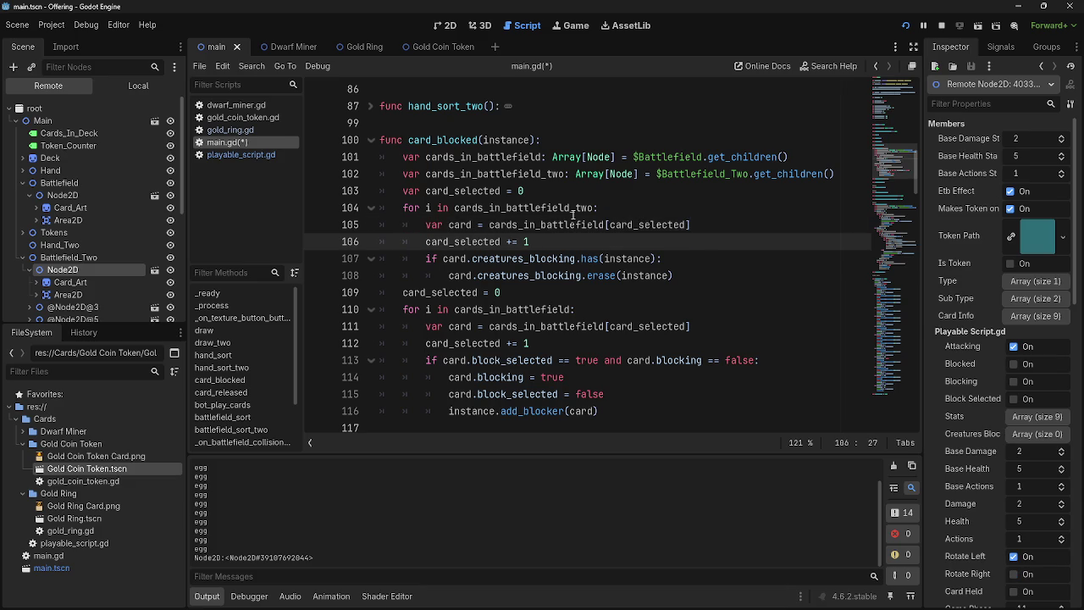
drag(595, 210, 573, 211)
key(ctrl+c)
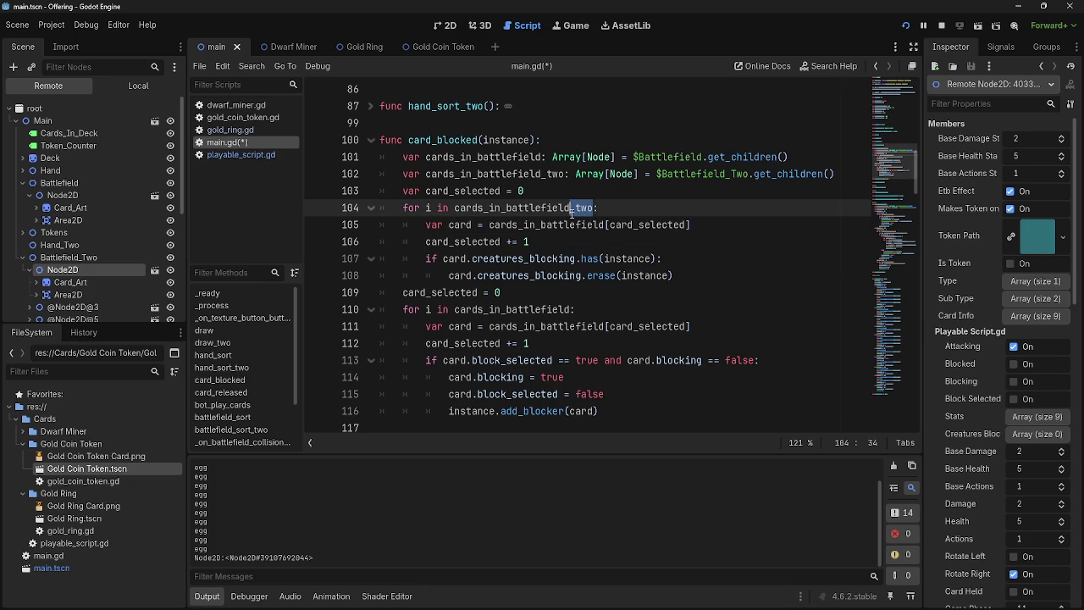
click(599, 208)
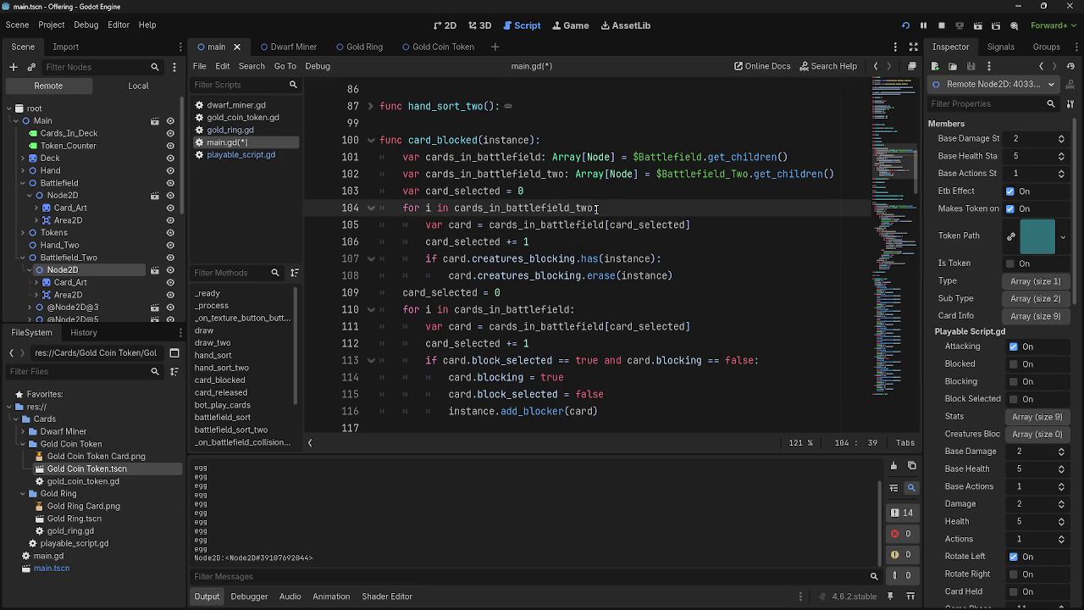
text(:)
click(604, 224)
key(ctrl+v)
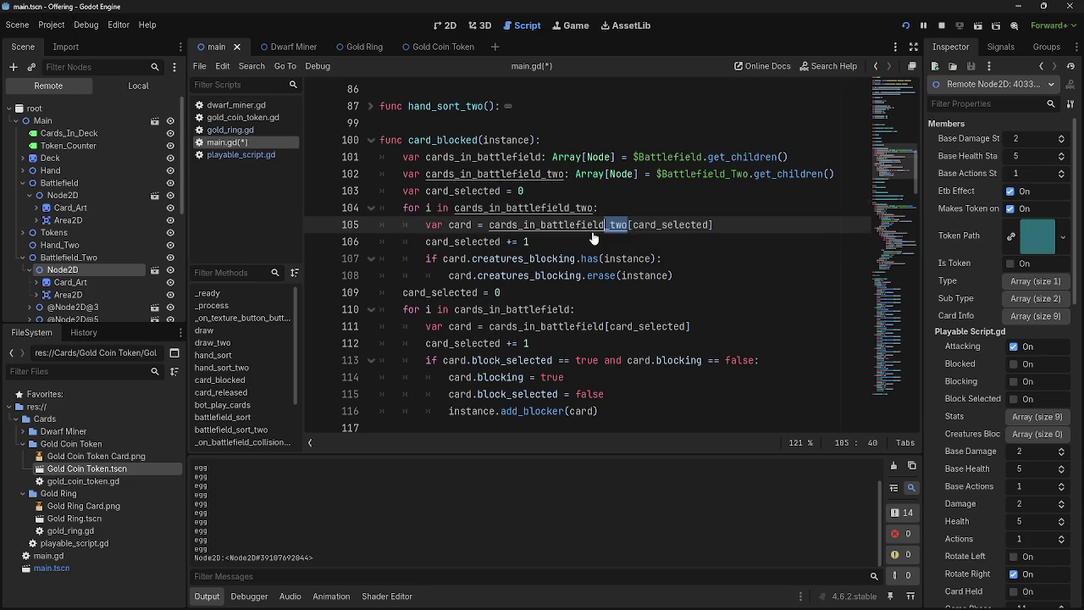
key(Up)
key(Down)
key(Down)
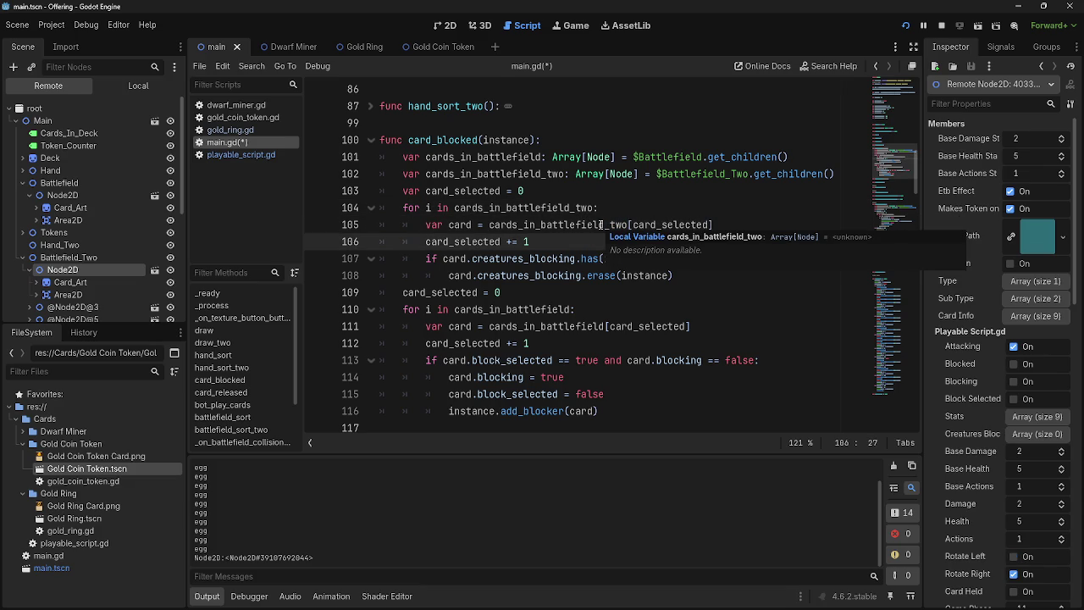
Select the whole Battlefield_Two loop on lines 104–109 and delete it
double_click(526, 242)
click(533, 242)
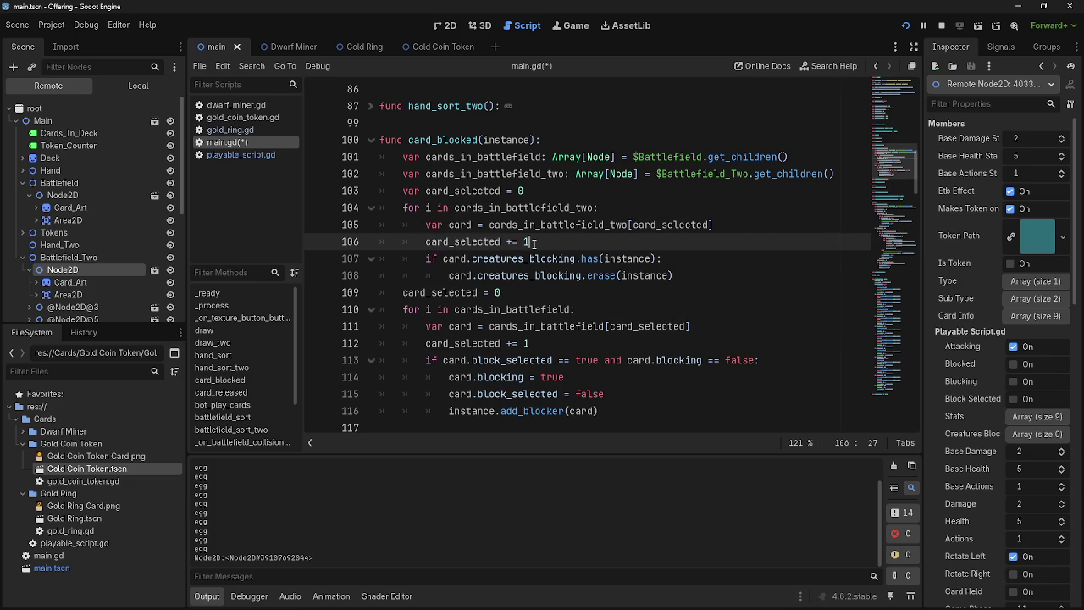
drag(701, 282, 389, 257)
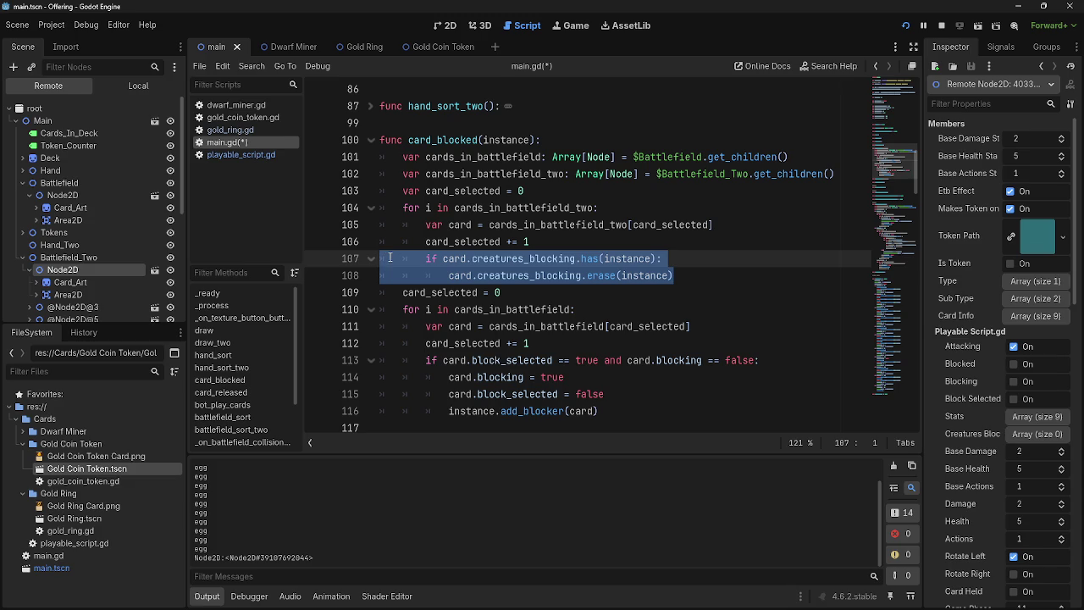
drag(389, 257, 381, 207)
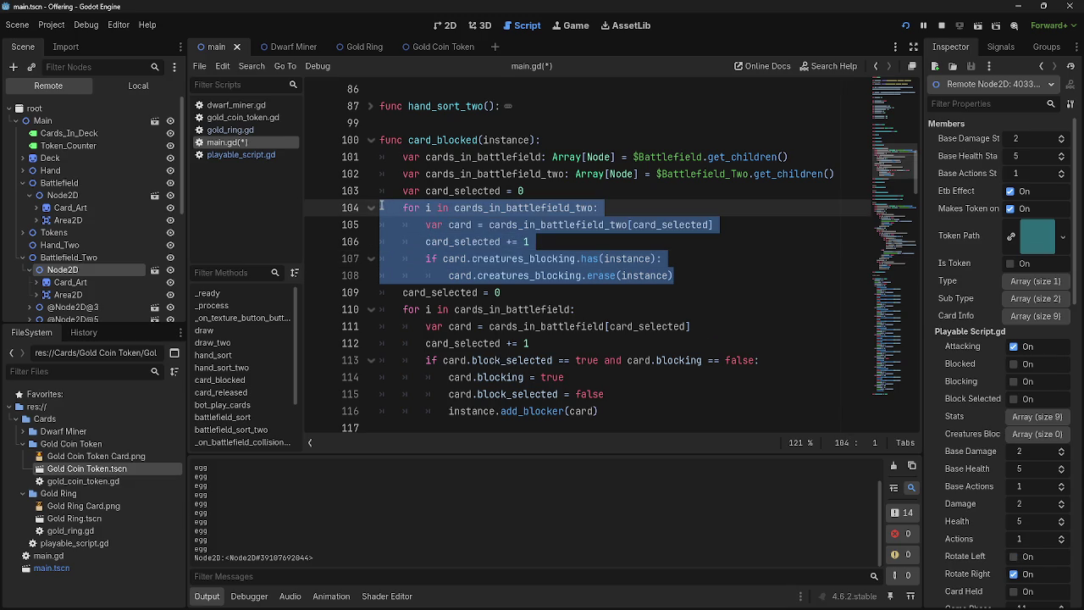
drag(504, 292, 368, 211)
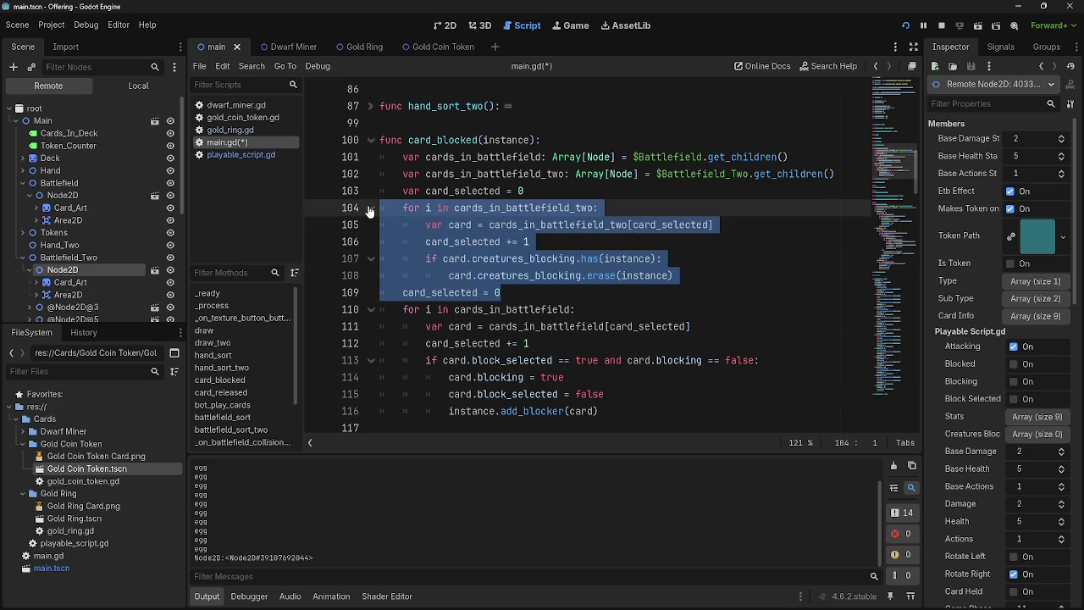
key(BackSpace)
Start a print line on line 104 printing instance.blockers
key(Tab)
text(prin)
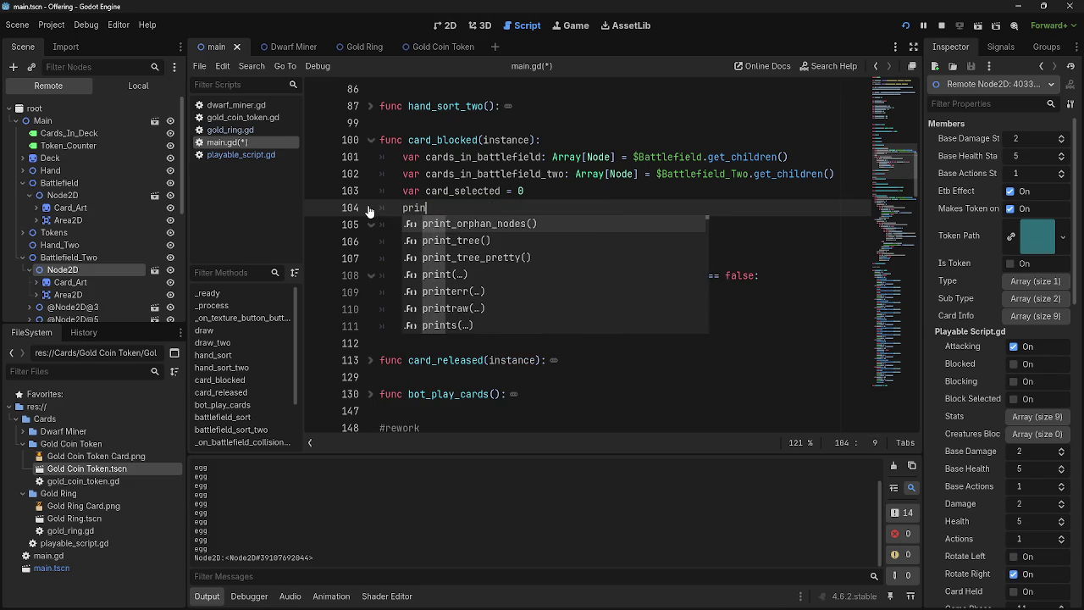
text(t()
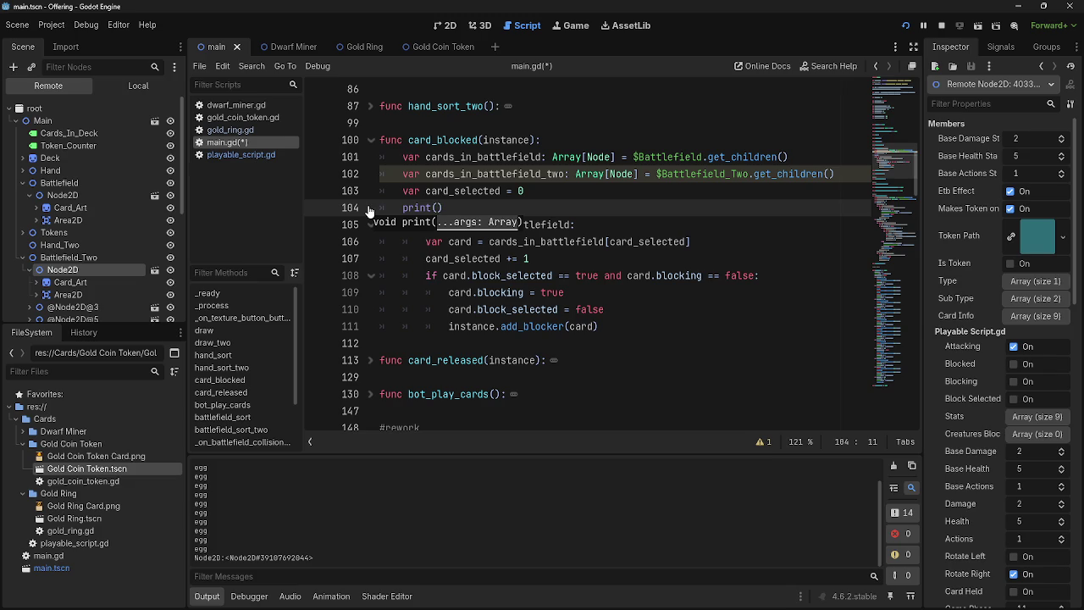
text(i)
key(BackSpace)
text(instance)
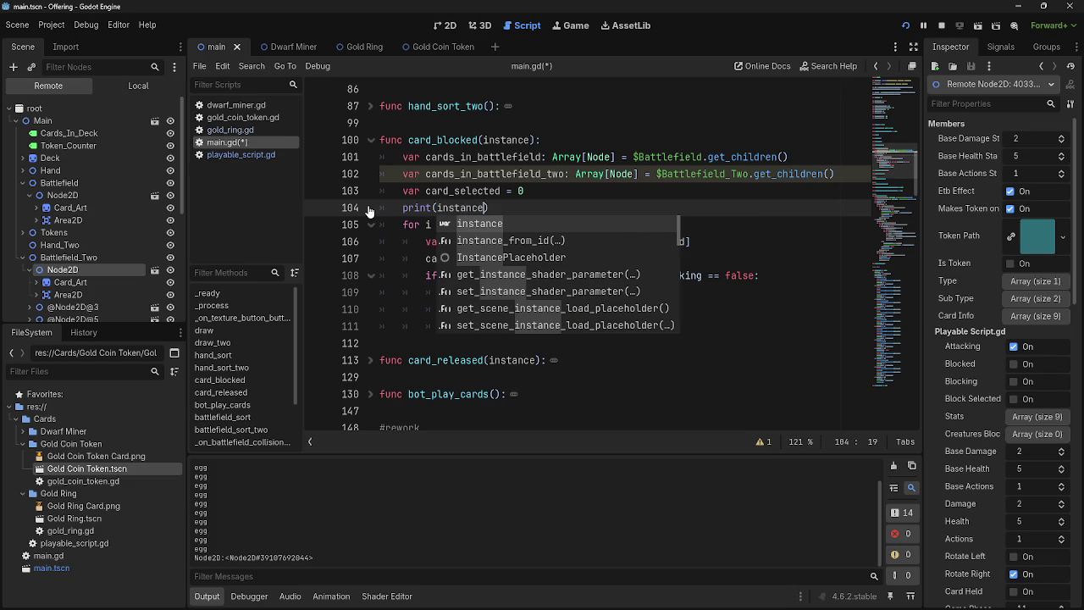
key(Escape)
text(.blockers)
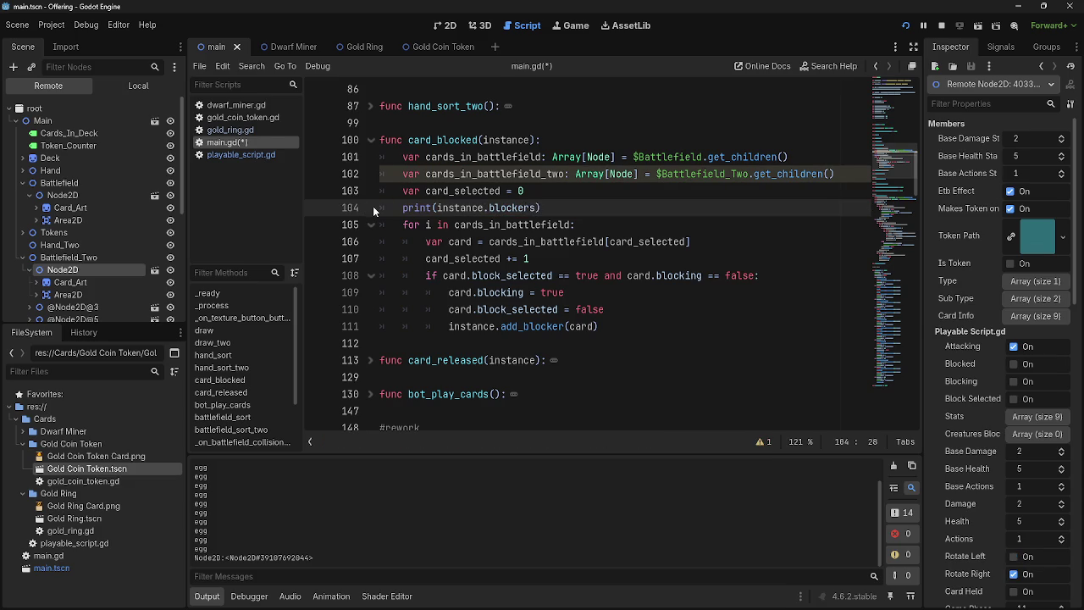
Correct the printed variable to instance.creatures_blocking after checking playable_script.gd, then run the game
click(240, 154)
scroll(439, 187, up, 14)
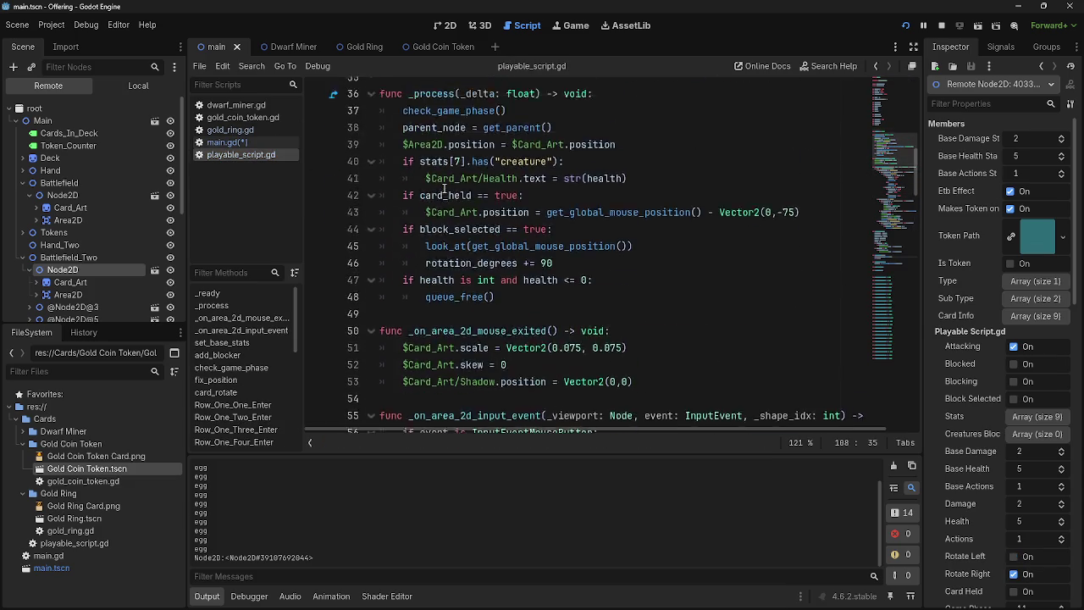
click(227, 142)
double_click(533, 208)
text(creatures)
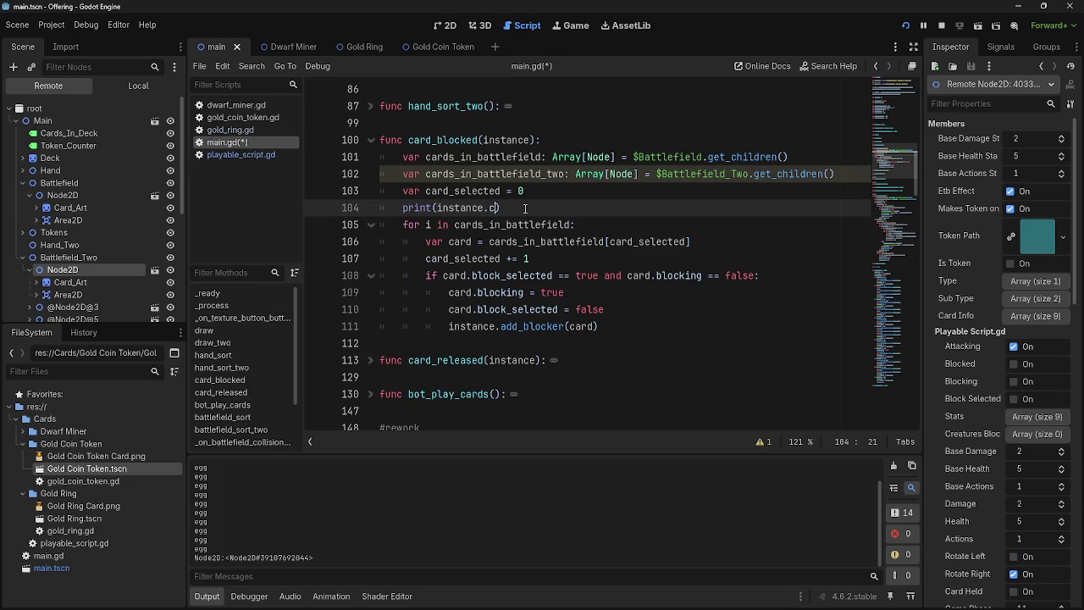
text(_blocking)
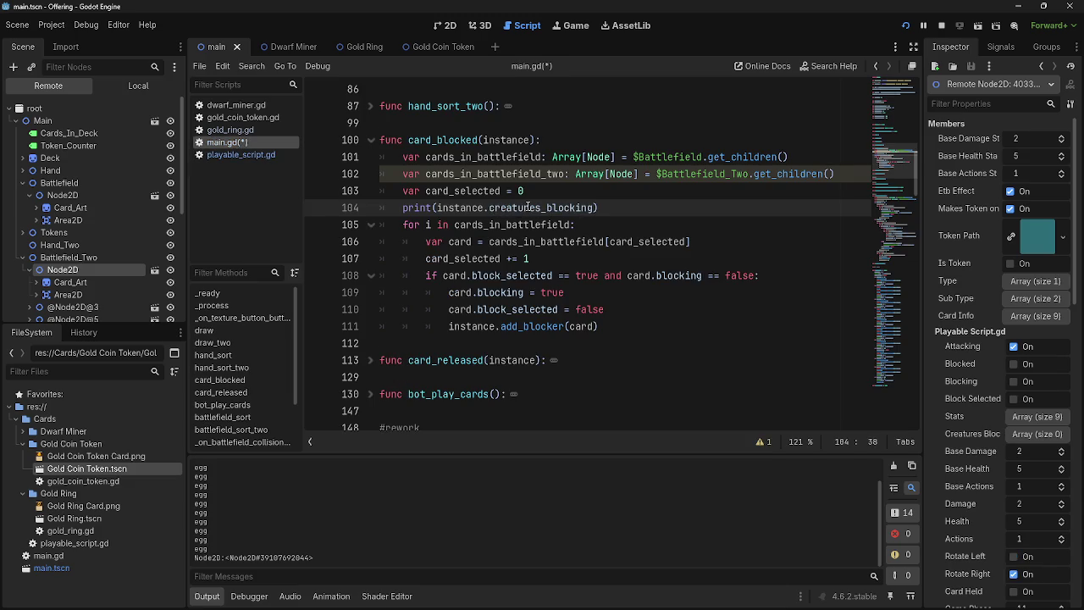
click(923, 26)
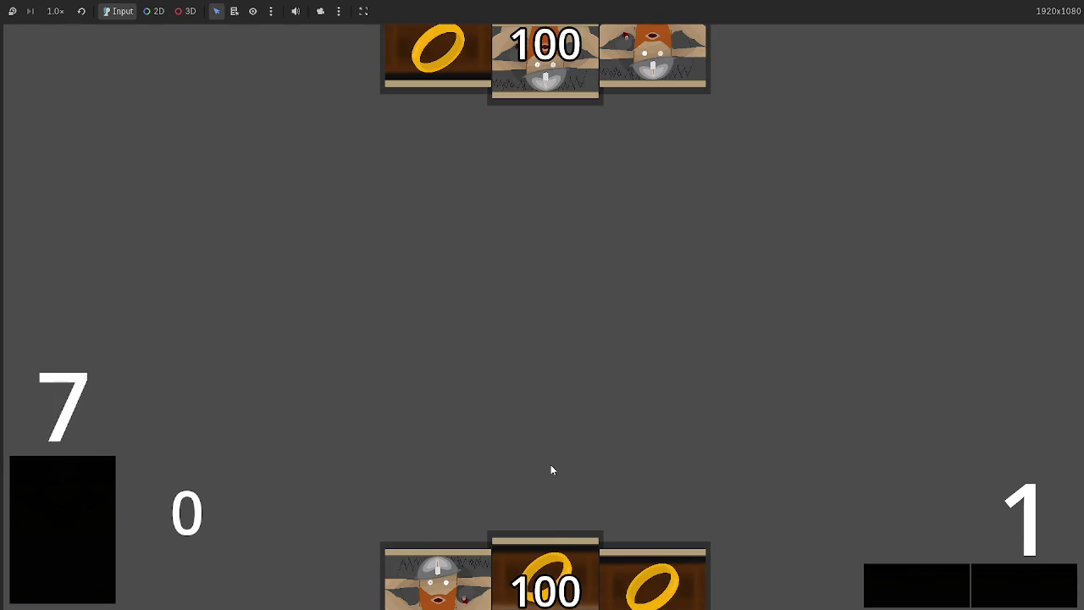
Play a dwarf card to the table centre, bump the bottom-right counter twice, and compare with the script
drag(480, 543, 583, 305)
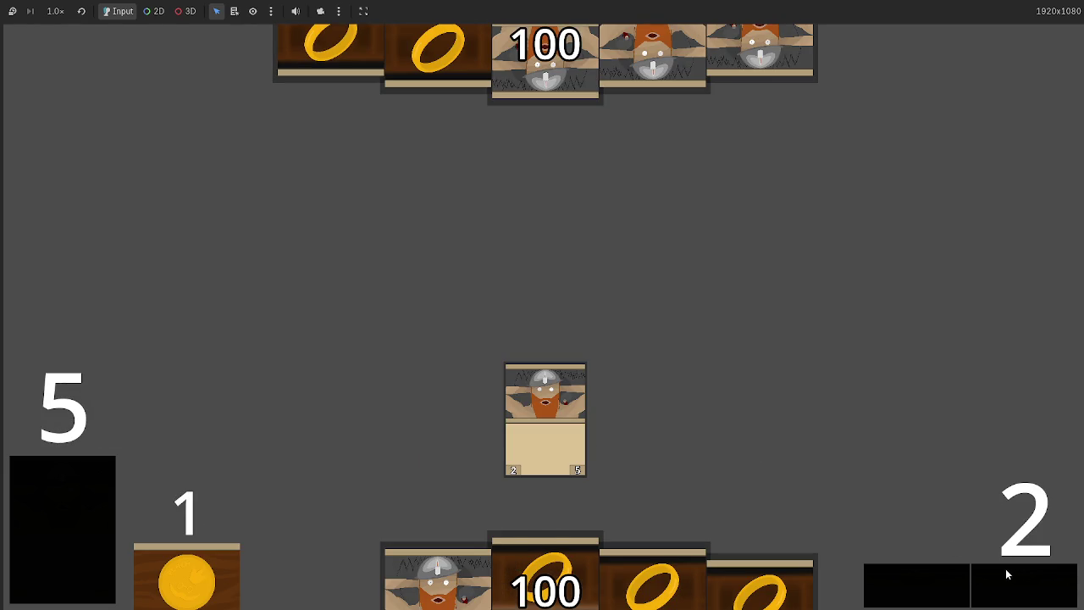
click(1006, 573)
click(996, 591)
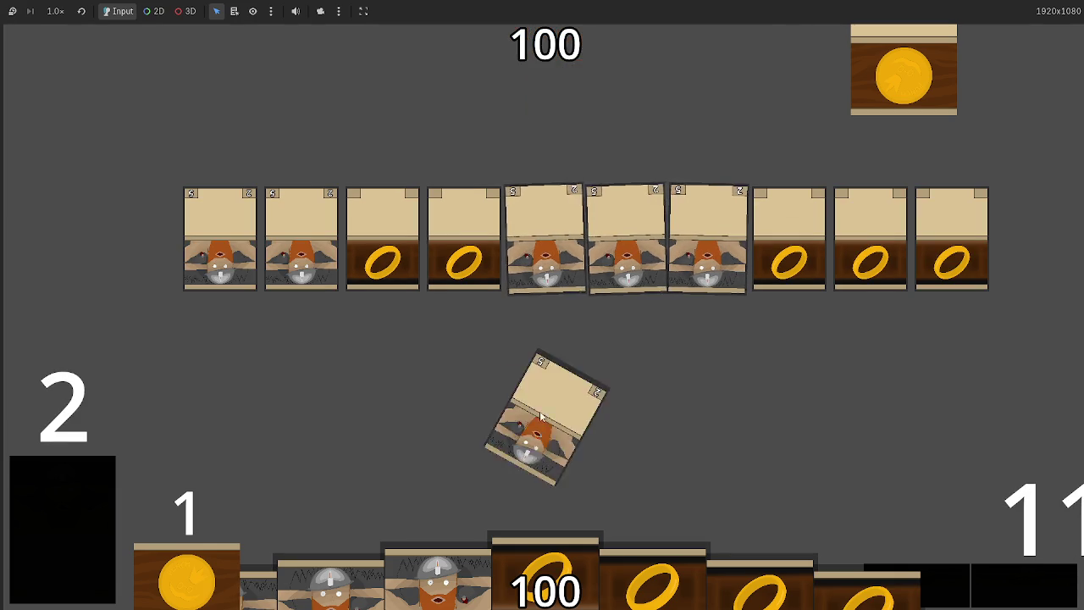
key(alt+Tab)
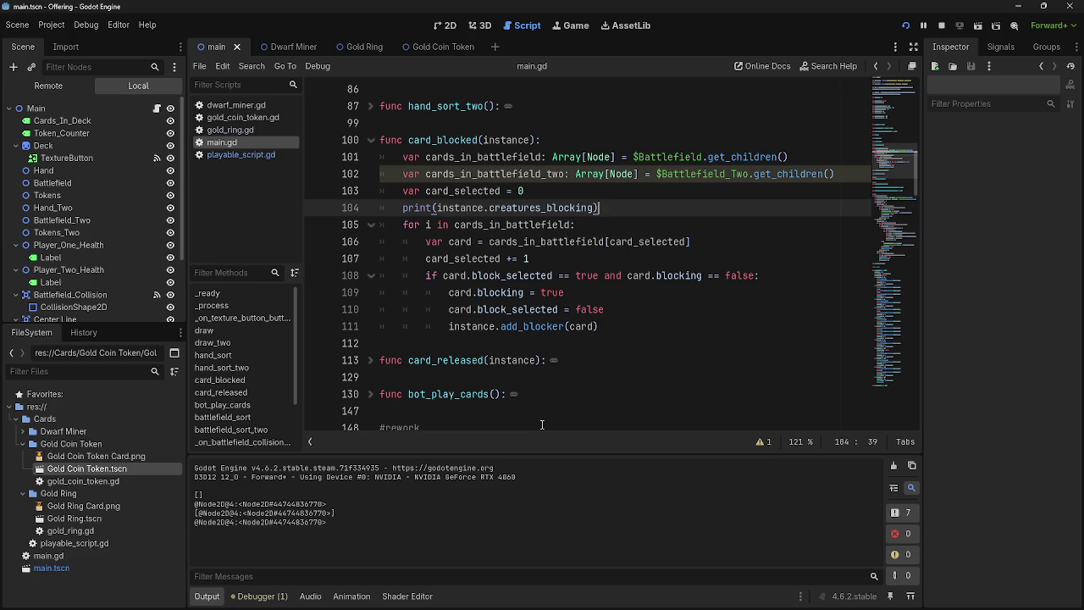
key(alt+Tab)
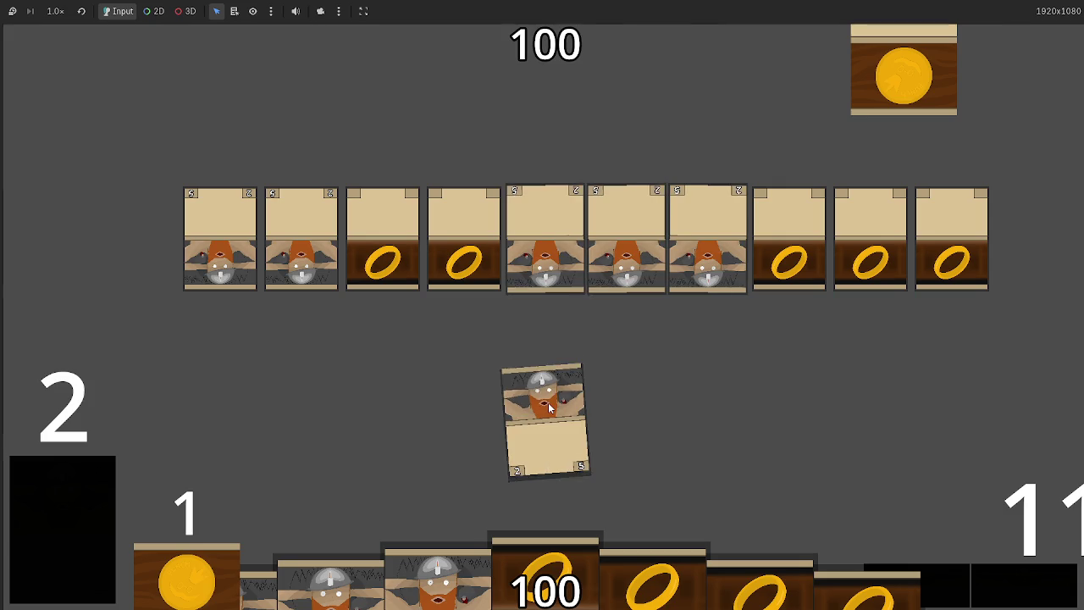
key(alt+Tab)
key(alt+Tab)
key(alt+Tab)
key(alt+Tab)
key(alt+Tab)
key(alt+Tab)
key(alt+Tab)
key(alt+Tab)
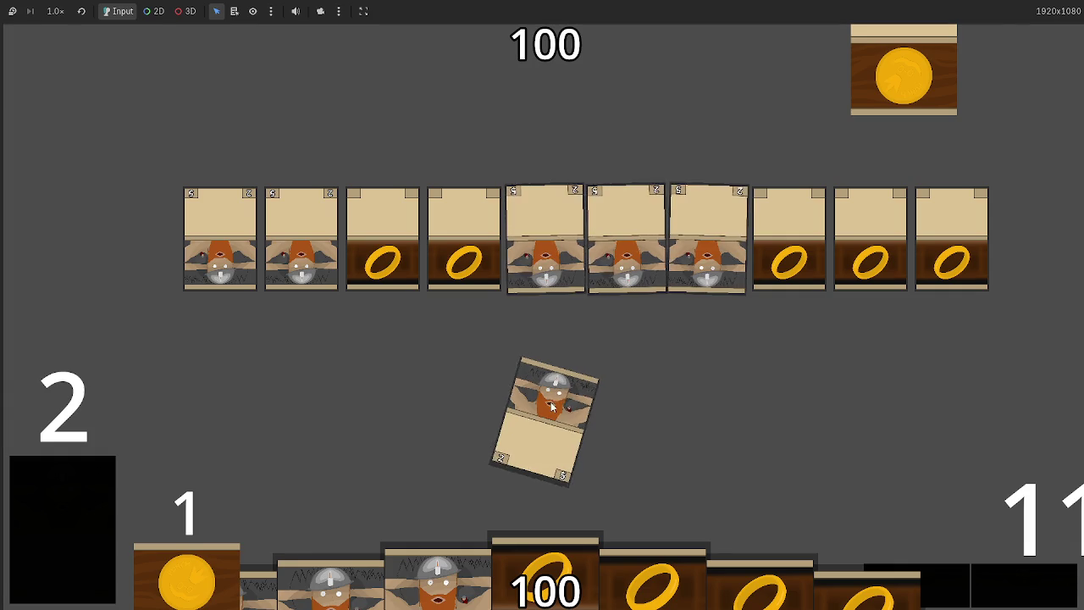
key(alt+Tab)
key(alt+Tab)
key(alt+Tab)
key(alt+Tab)
key(alt+Tab)
key(alt+Tab)
key(alt+Tab)
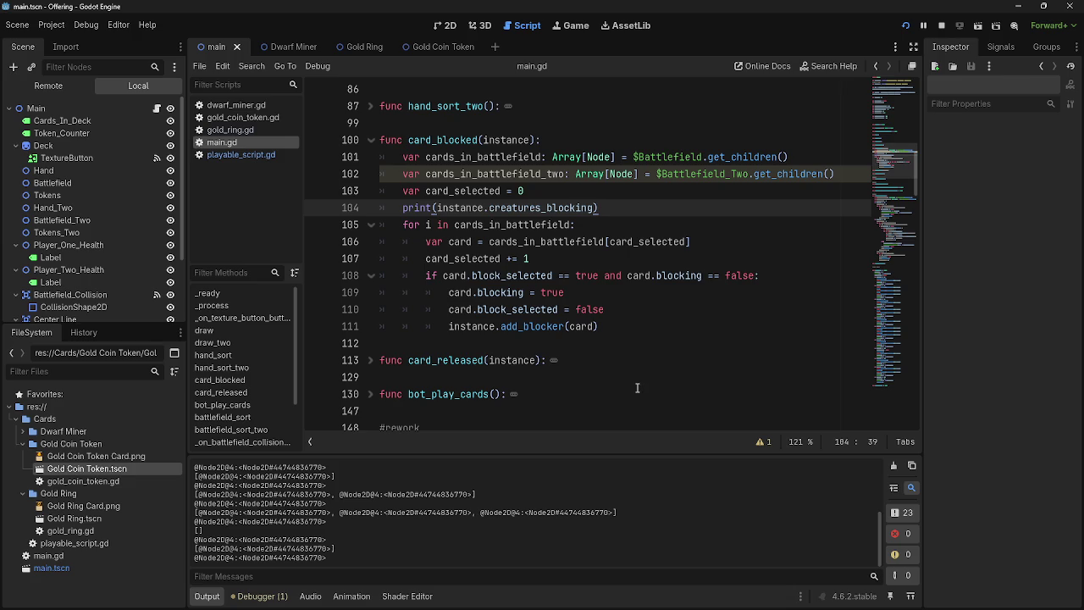
key(alt+Tab)
key(alt+Tab)
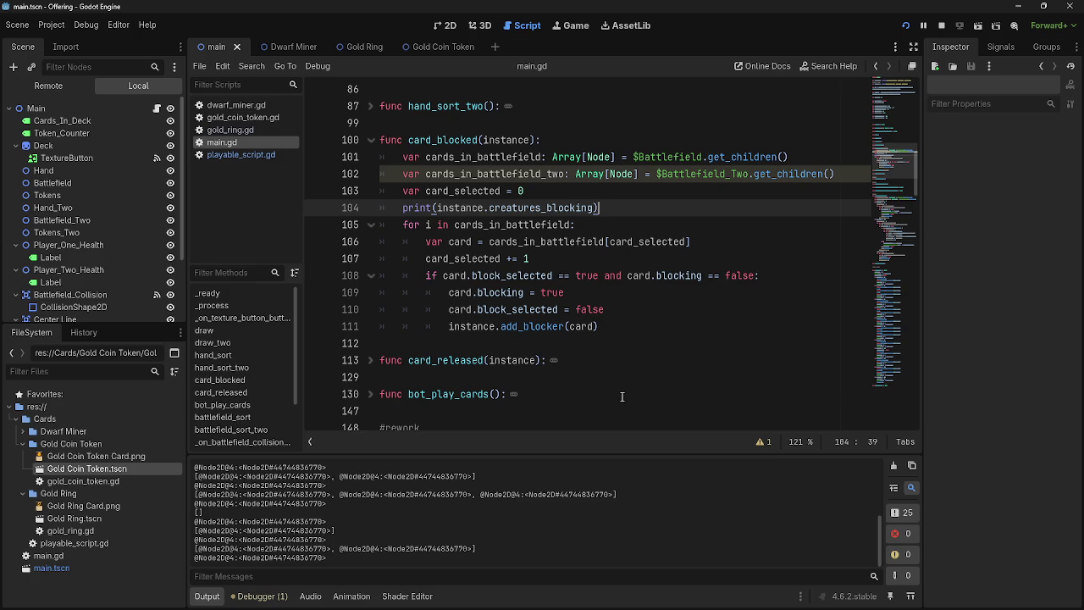
key(alt+Tab)
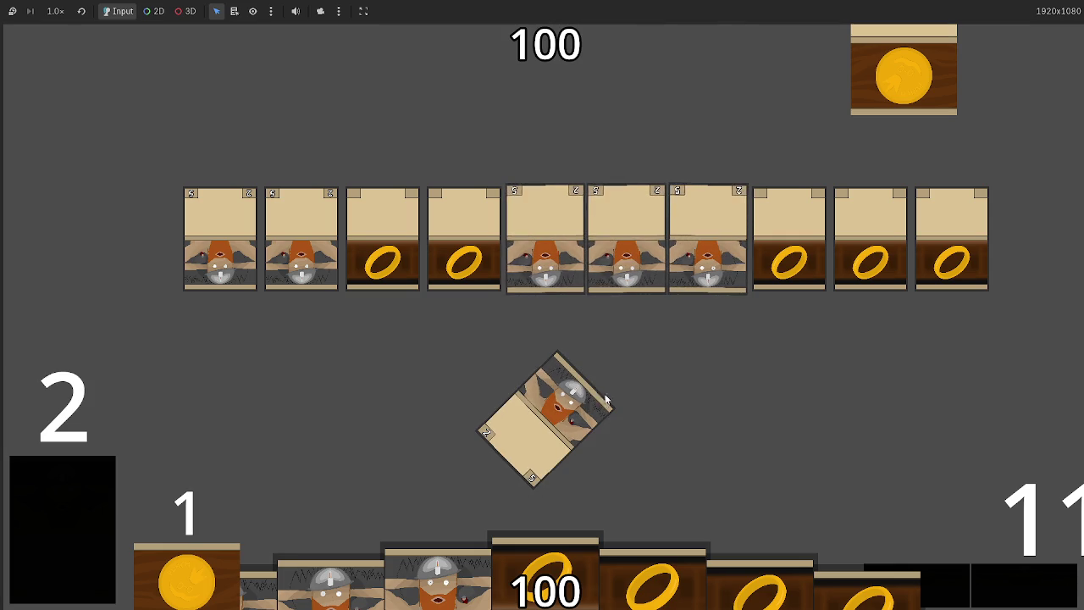
key(alt+Tab)
key(alt+Tab)
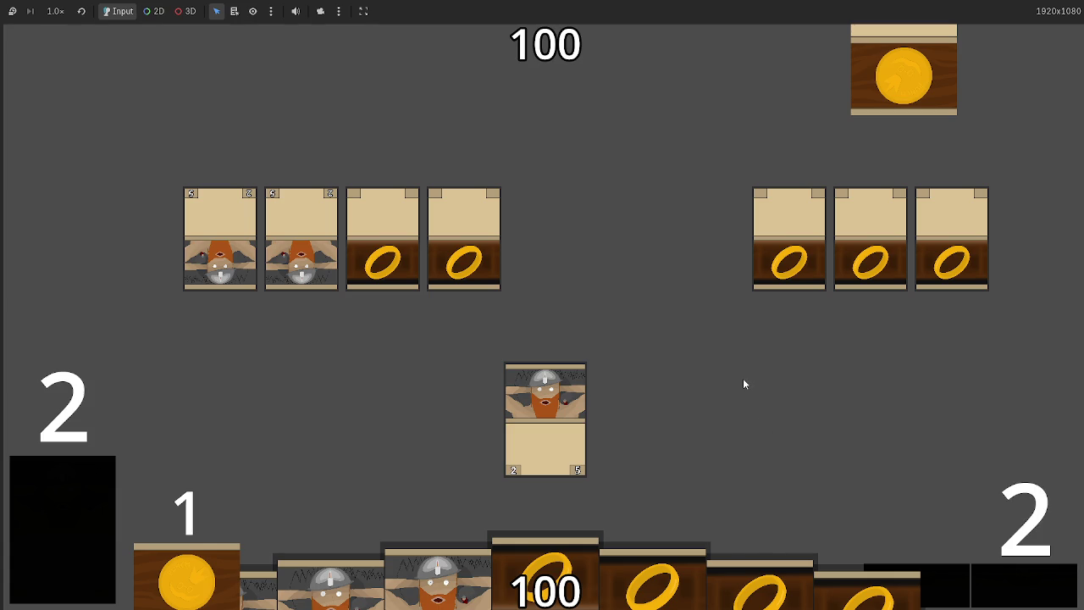
Stop the game and add an empty line after the print in card_blocked
key(F8)
click(654, 191)
click(648, 208)
key(Return)
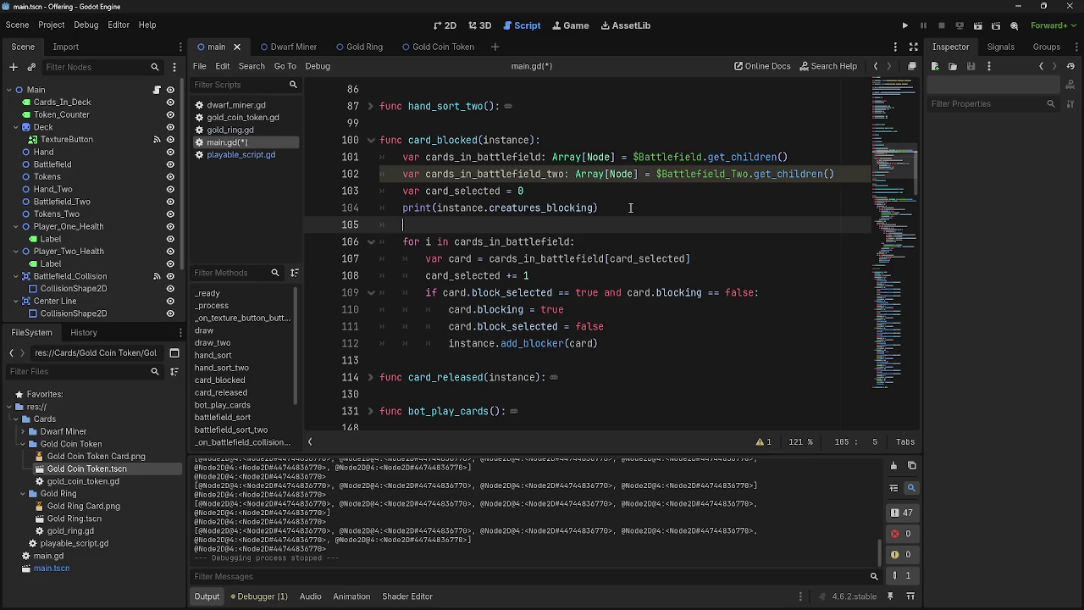
Add a 'for i in cards_in_battlefield_two:' loop with a pass body on line 105
text(for i in ca)
text(rd)
key(Down)
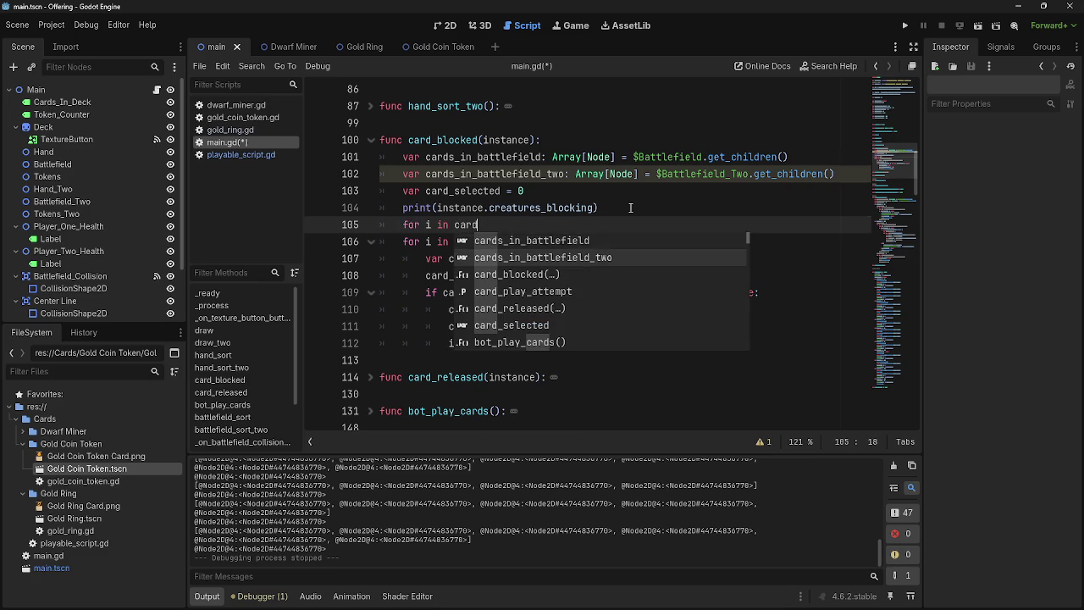
key(Return)
text(:)
key(Return)
text(pass)
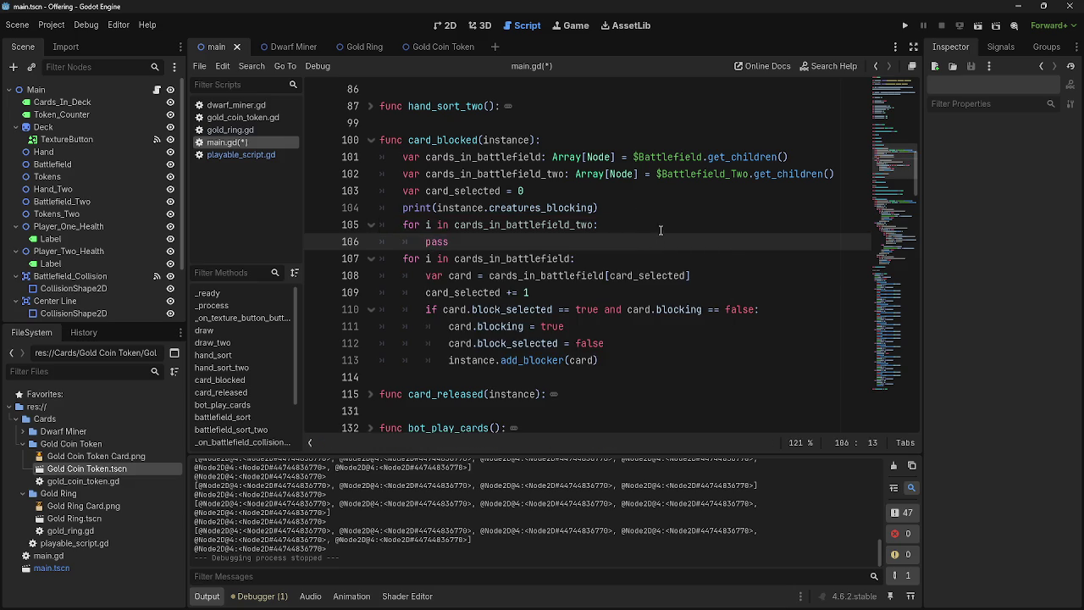
click(661, 227)
key(Return)
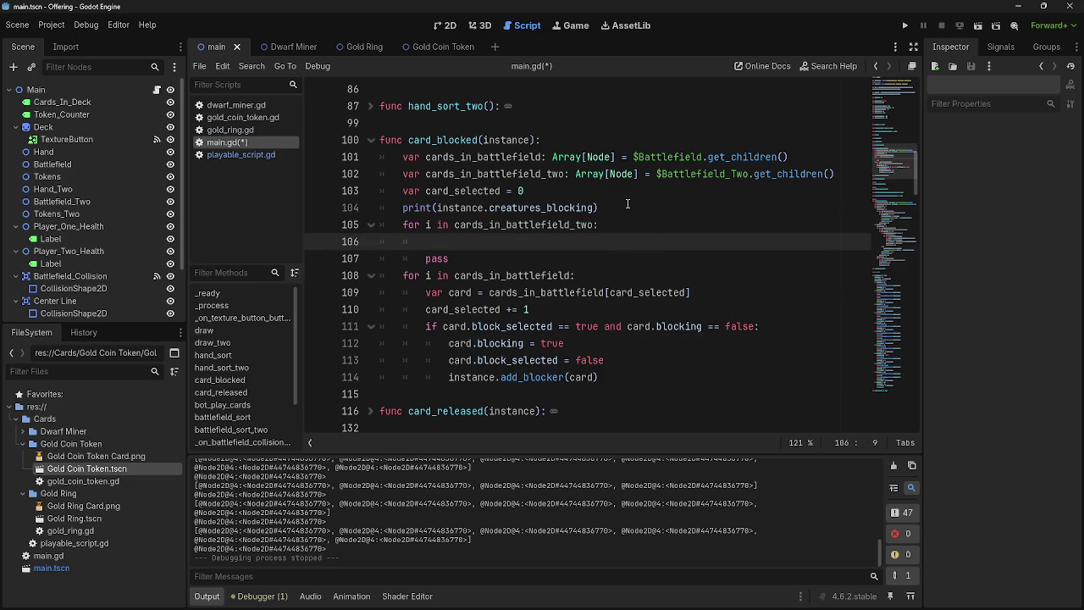
Add 'card_selected = 0' on a new line after the new loop
text(if)
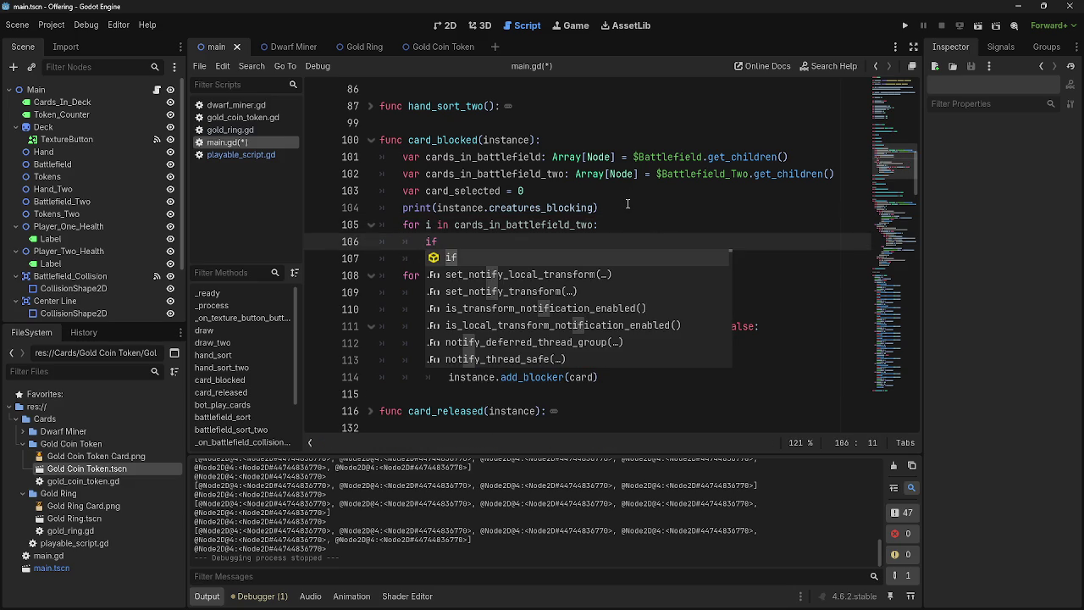
key(BackSpace)
key(BackSpace)
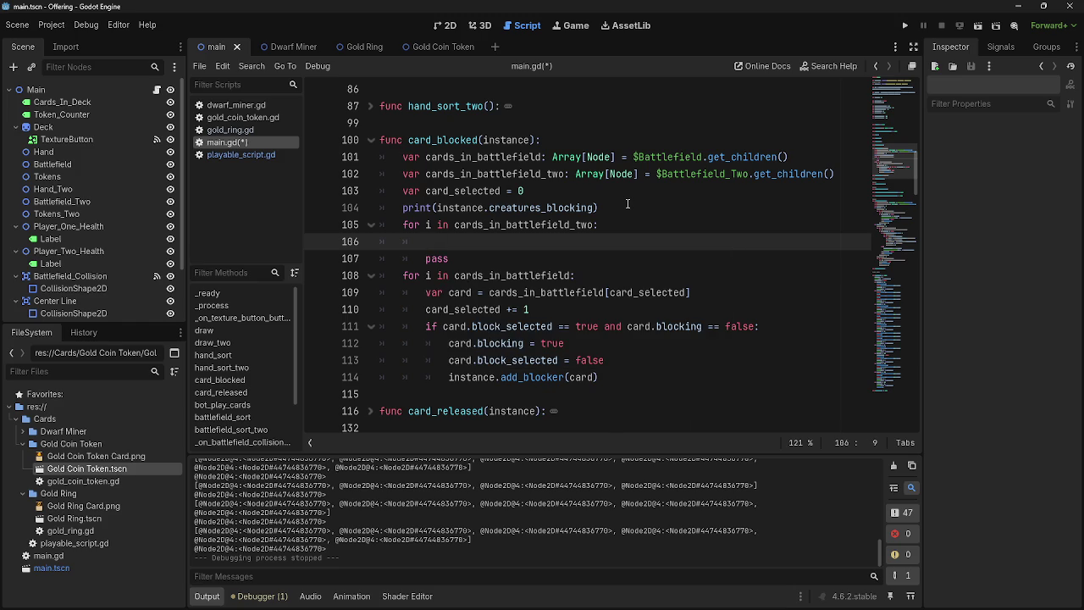
click(511, 264)
key(Return)
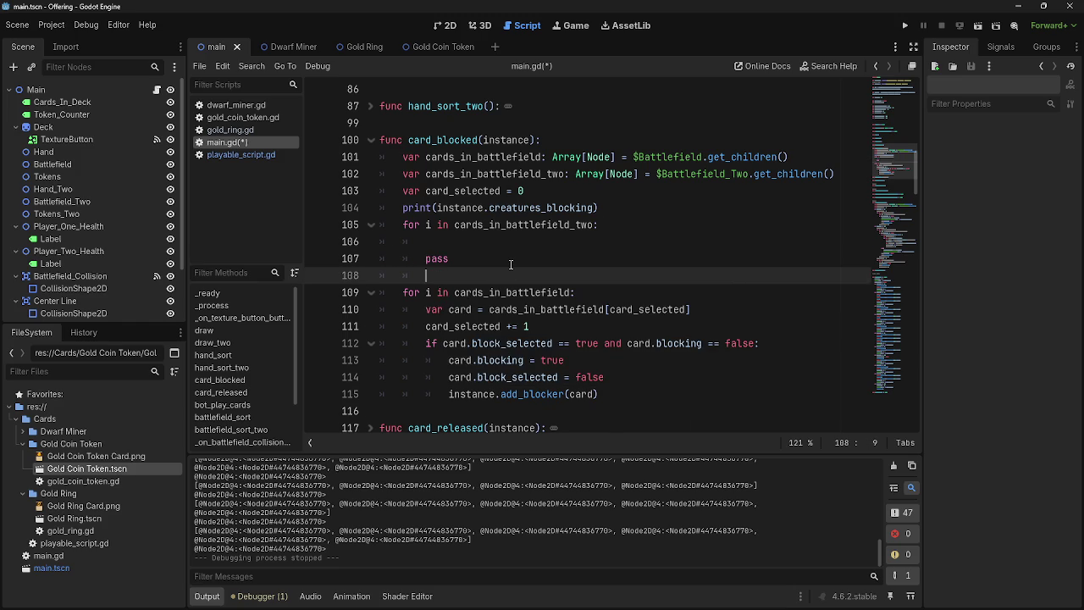
text(card_)
text(selected = )
text(0)
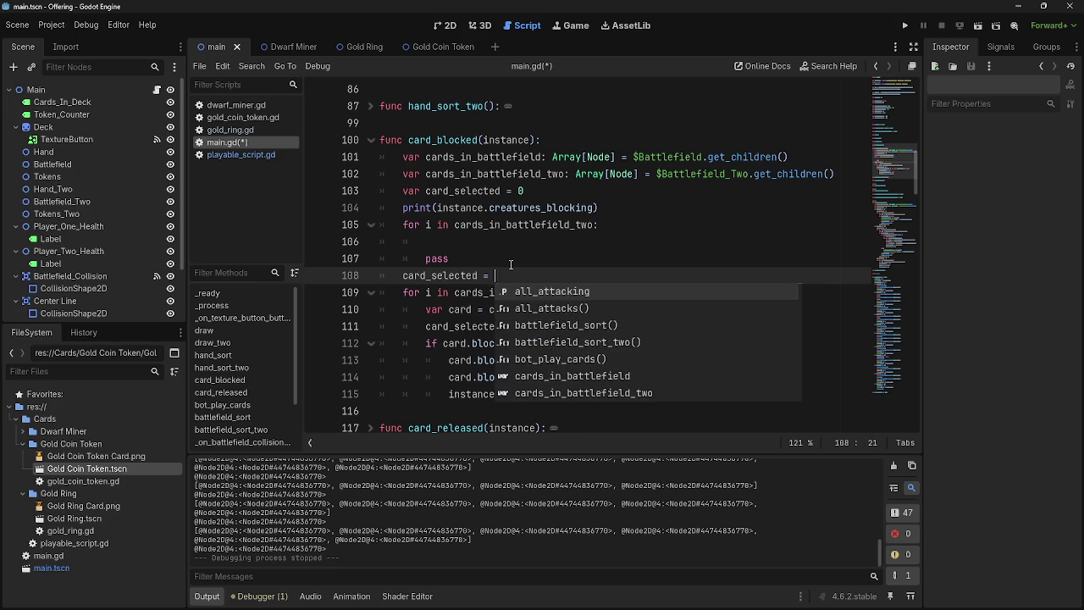
Nest a loop over cards_in_battlefield with a pass body inside the Battlefield_Two loop
click(525, 240)
text(if )
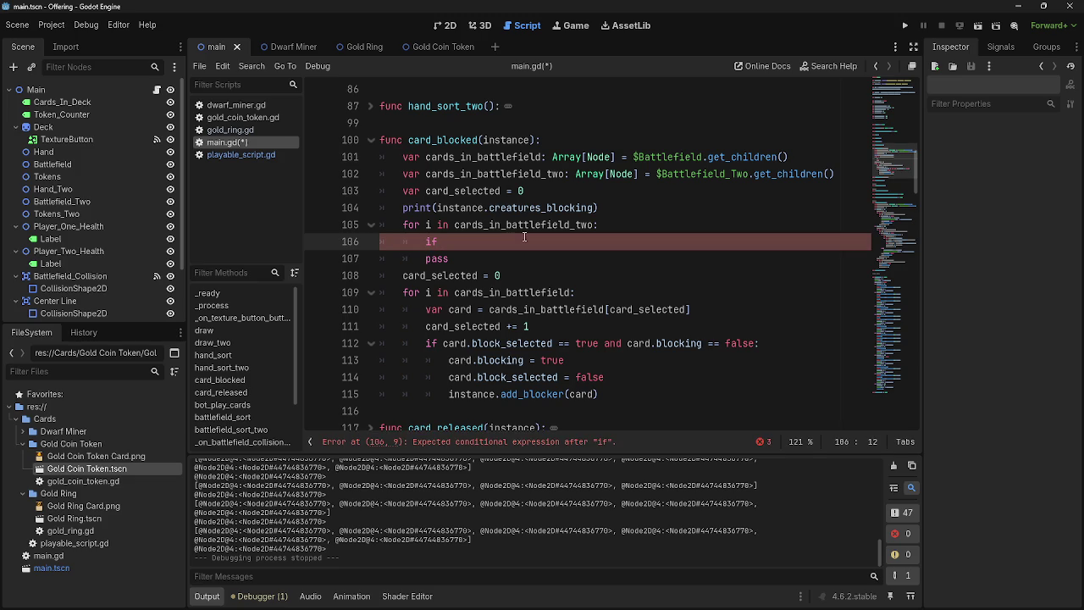
text(c)
key(BackSpace)
key(BackSpace)
key(BackSpace)
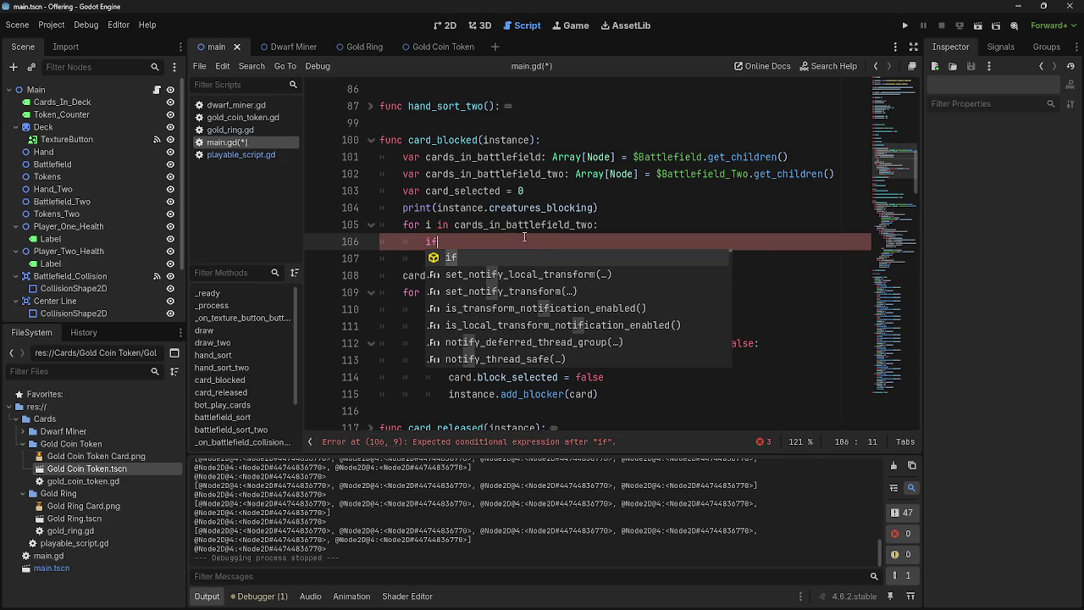
key(BackSpace)
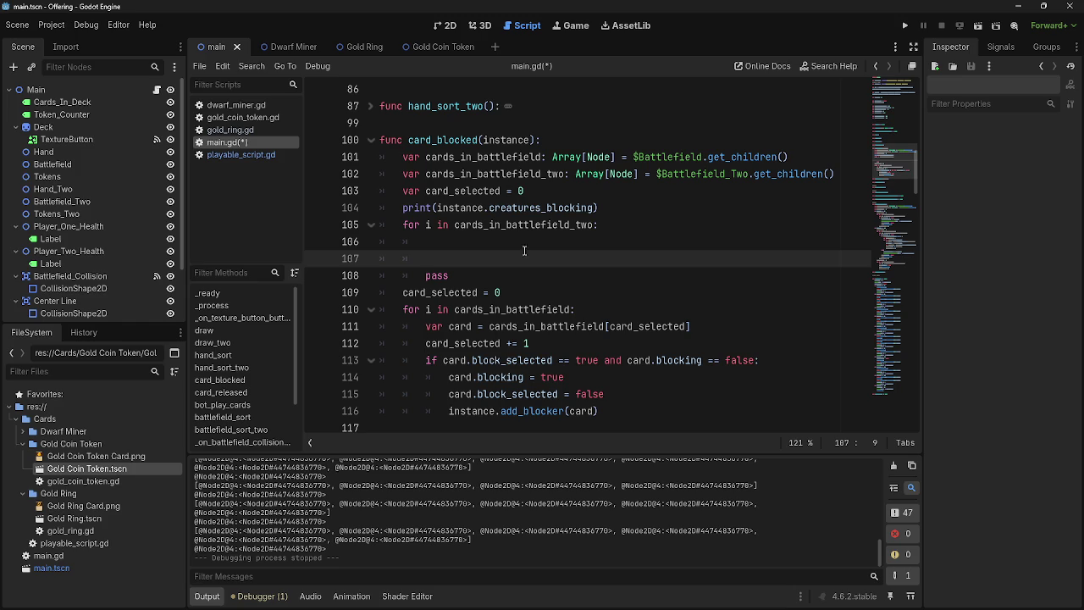
drag(430, 343, 773, 347)
key(ctrl+c)
click(648, 243)
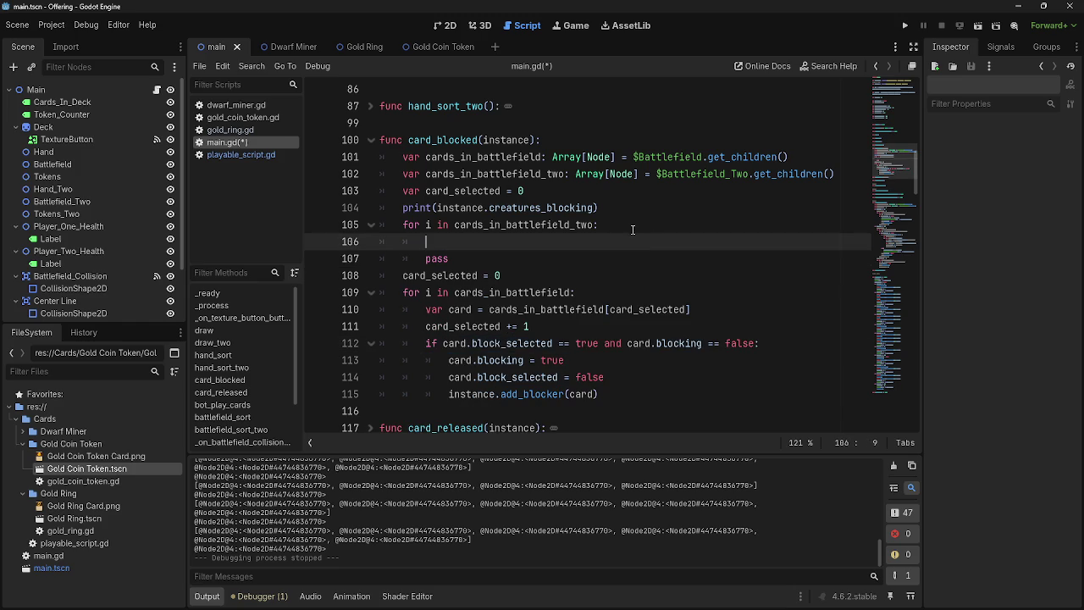
text(for j )
text(card)
text(s_)
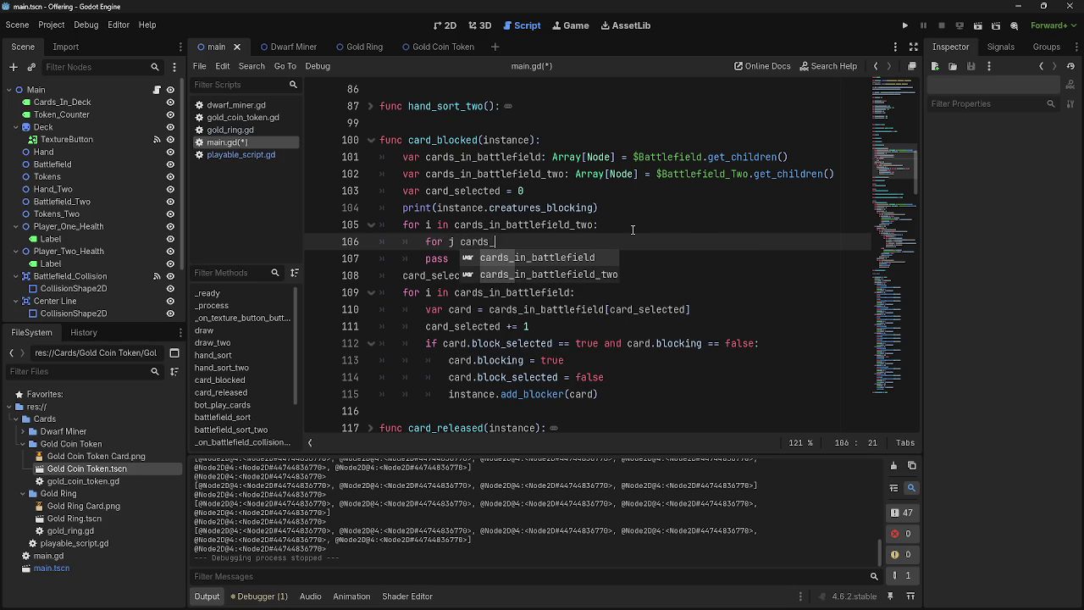
key(Return)
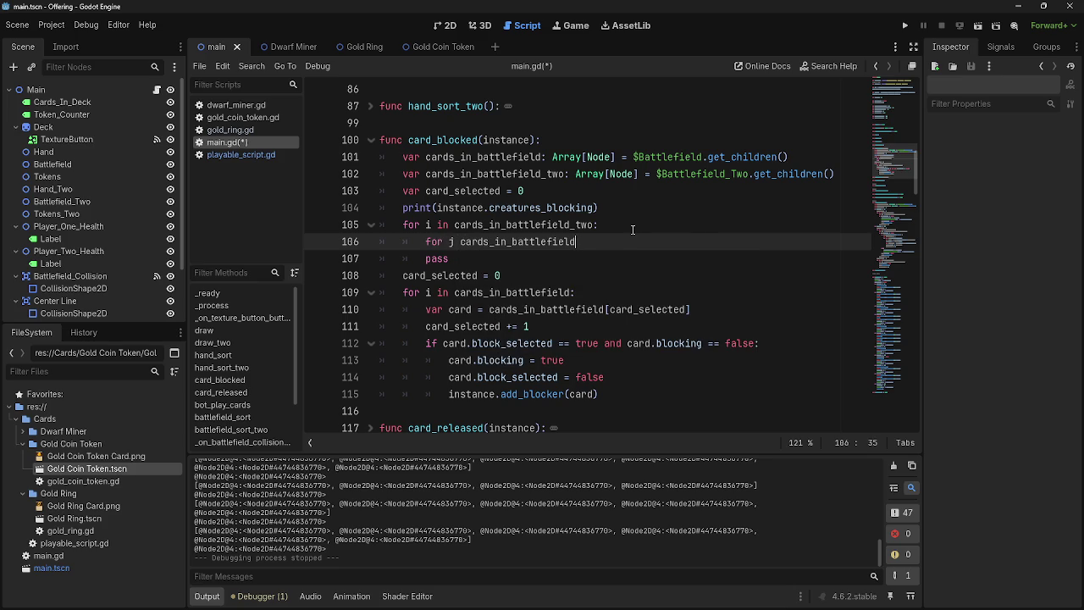
key(BackSpace)
text(:)
key(Return)
text(pass)
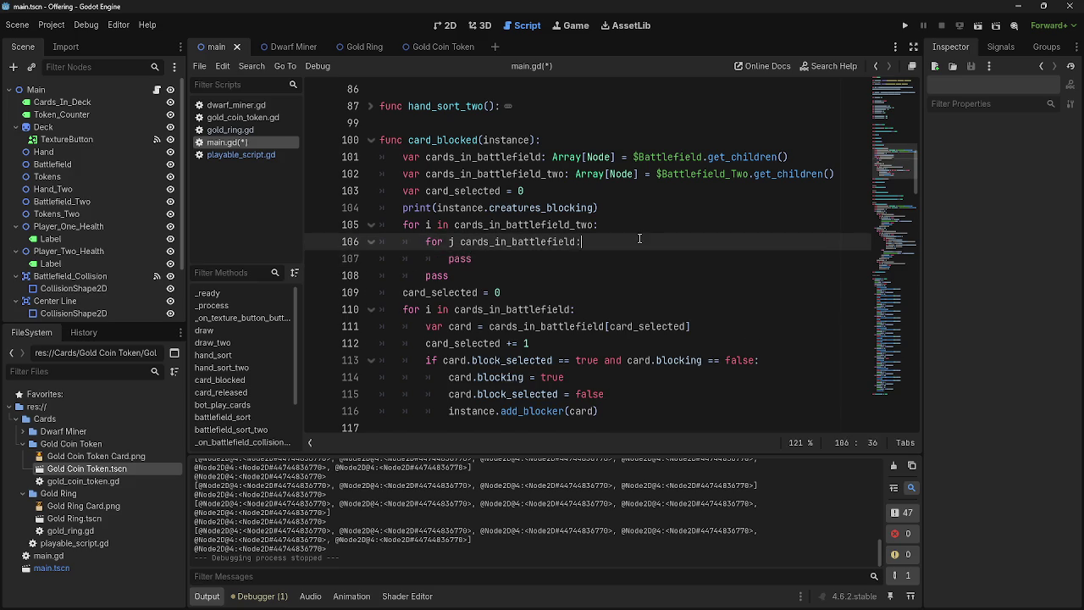
Fix the inner loop header to 'for j in cards_in_battlefield:'; paste the block condition, then undo it
key(ctrl+shift+Return)
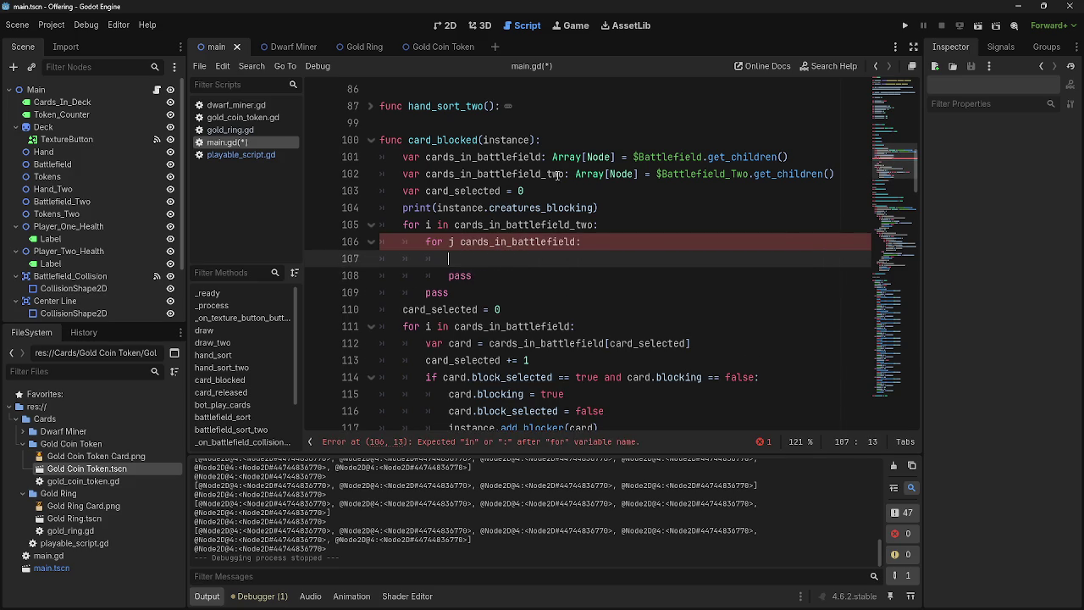
click(545, 279)
click(542, 260)
click(450, 243)
text(j in)
click(554, 261)
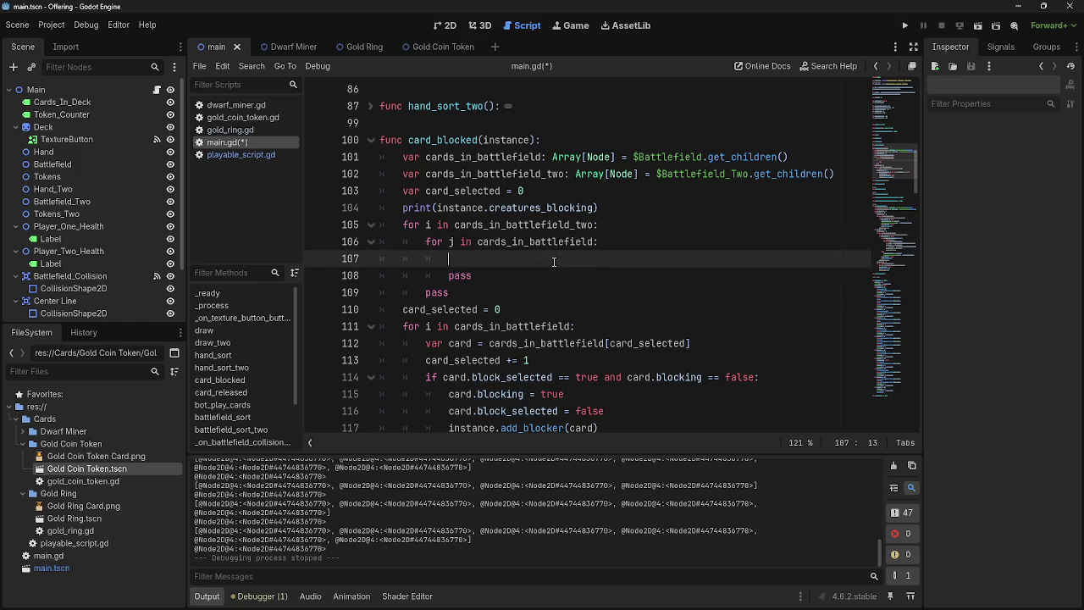
key(ctrl+v)
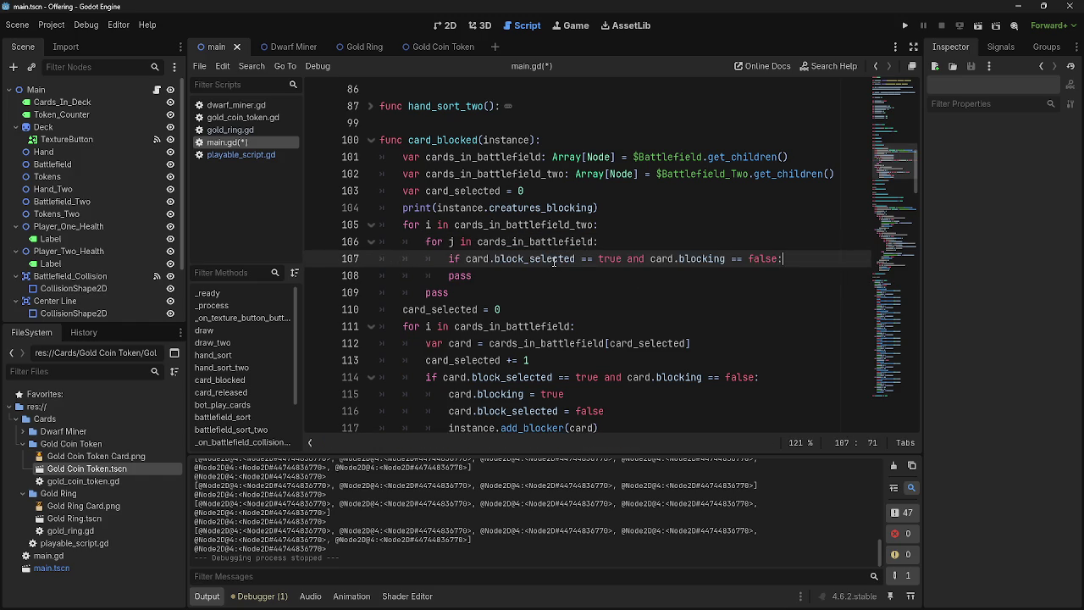
key(ctrl+z)
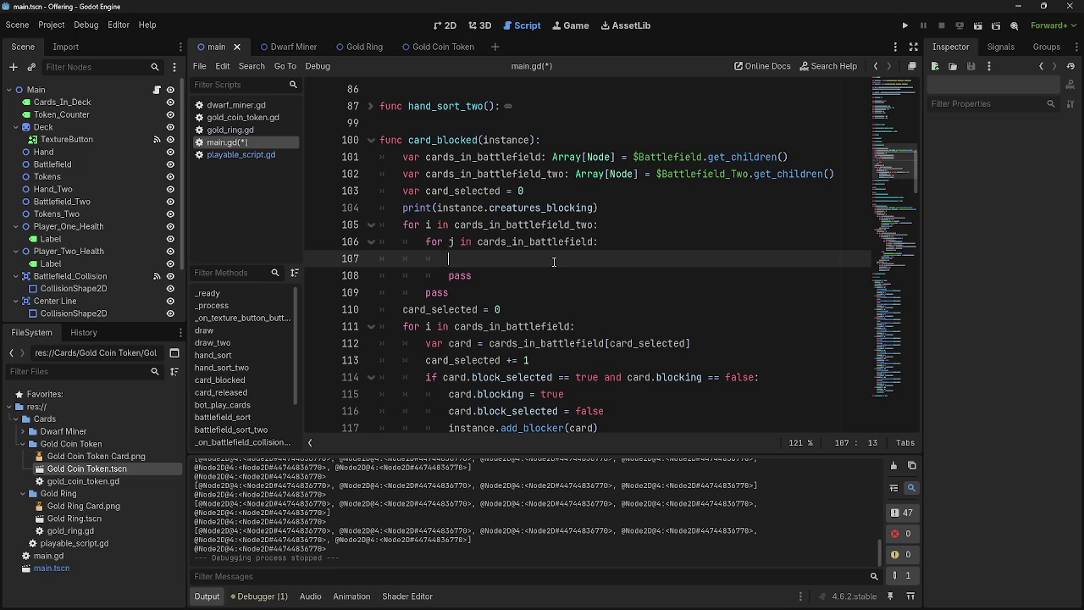
Add 'var card = cards_in_battlefield[card_selected]' inside the inner loop
text(if card)
key(BackSpace)
key(BackSpace)
key(BackSpace)
text(var ca)
text(rd = )
text(cards)
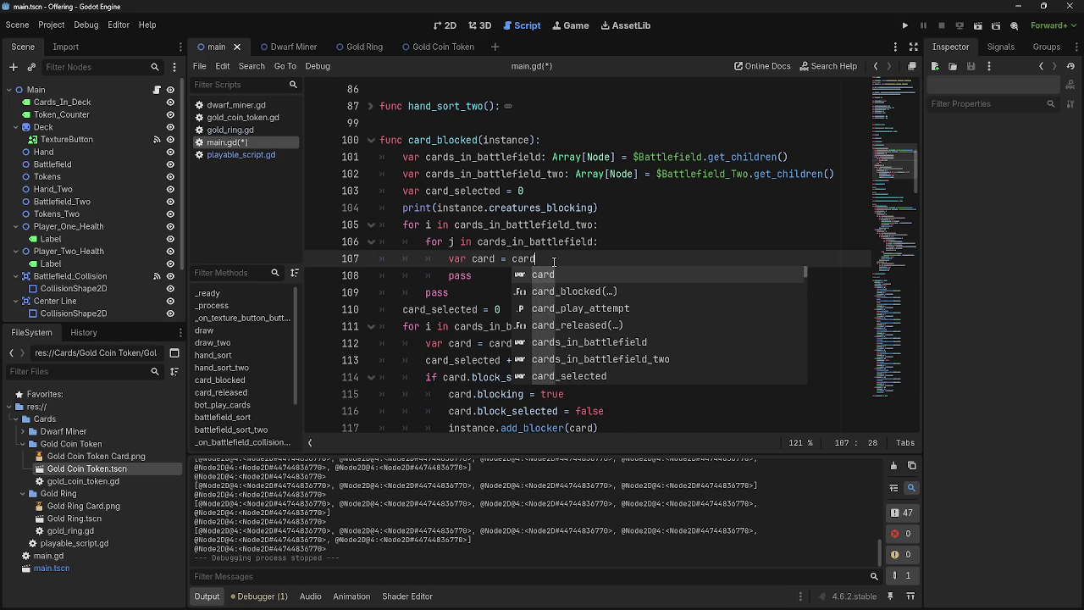
key(Return)
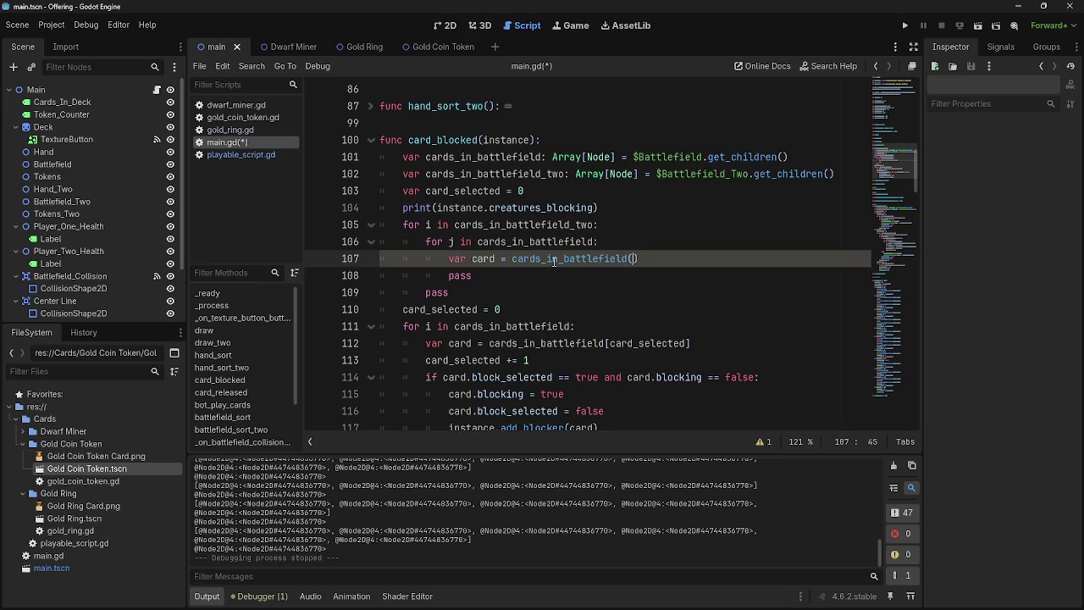
text([card))
key(BackSpace)
text(_se)
key(Return)
text(])
key(Return)
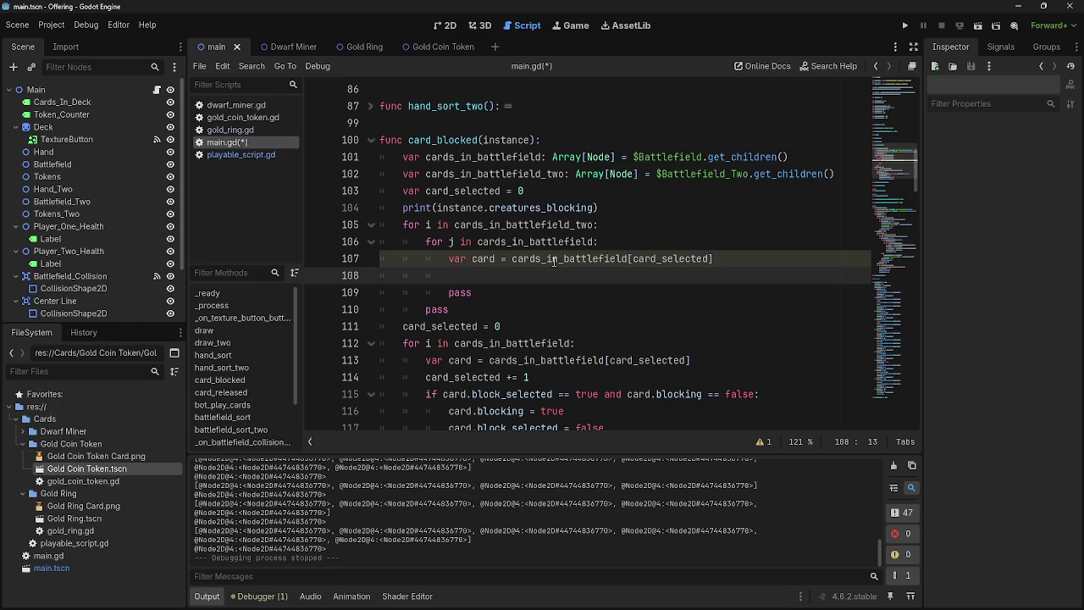
Write 'if card.blocking_selected == true:' below it, with pass indented as its body
text(if card)
text(.card)
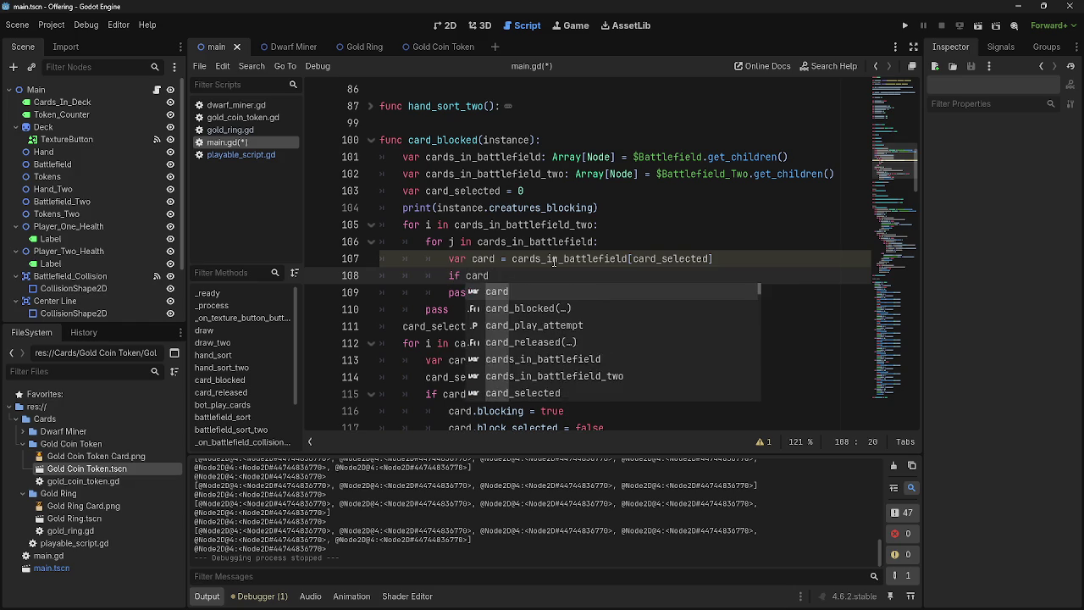
key(BackSpace)
key(BackSpace)
key(BackSpace)
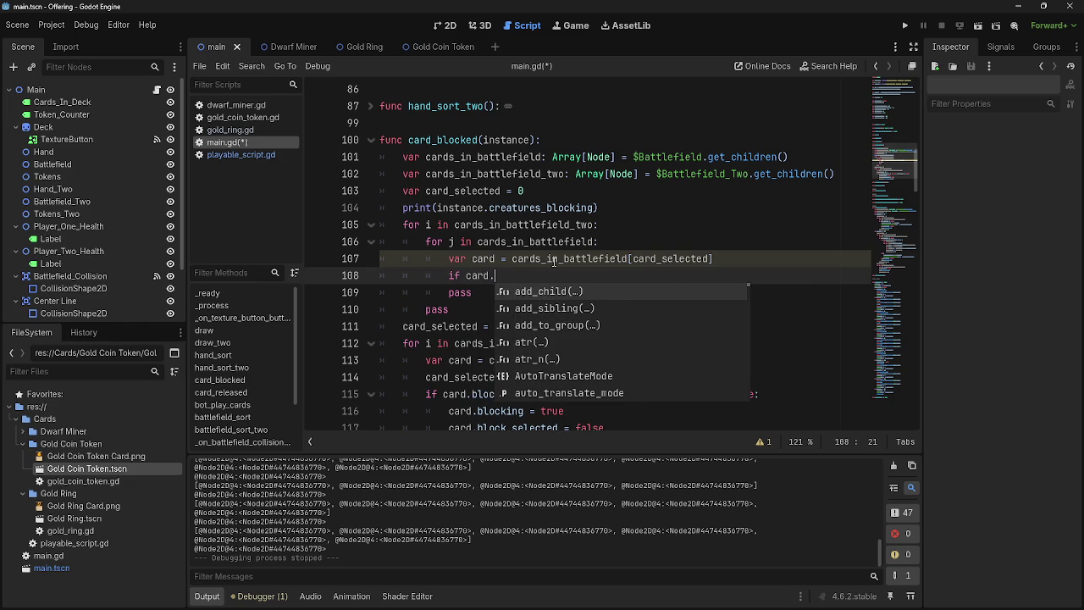
click(395, 308)
click(541, 276)
text(blocking)
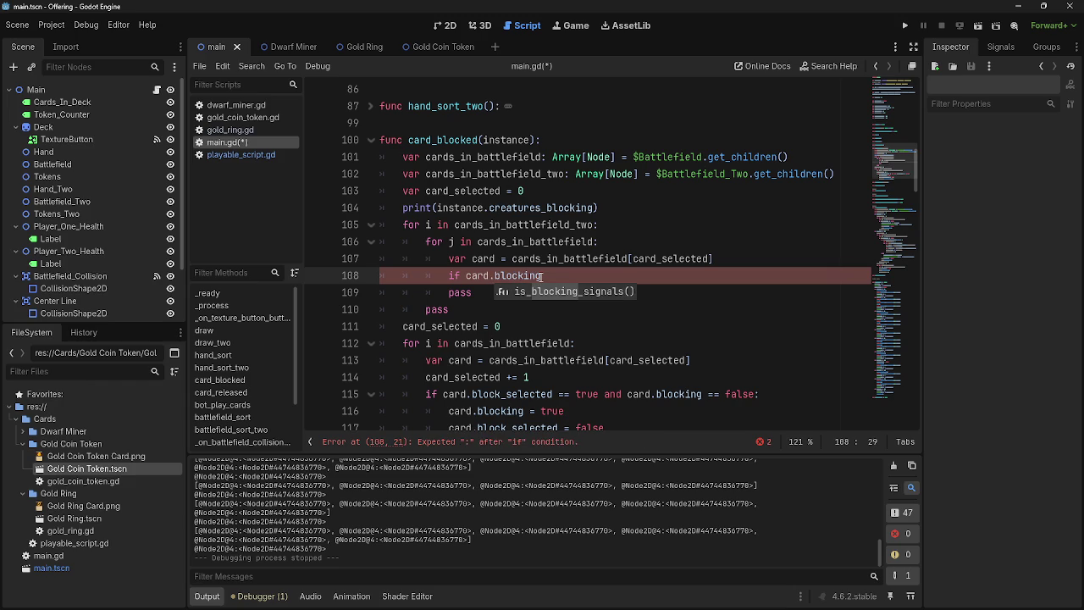
text(_sele)
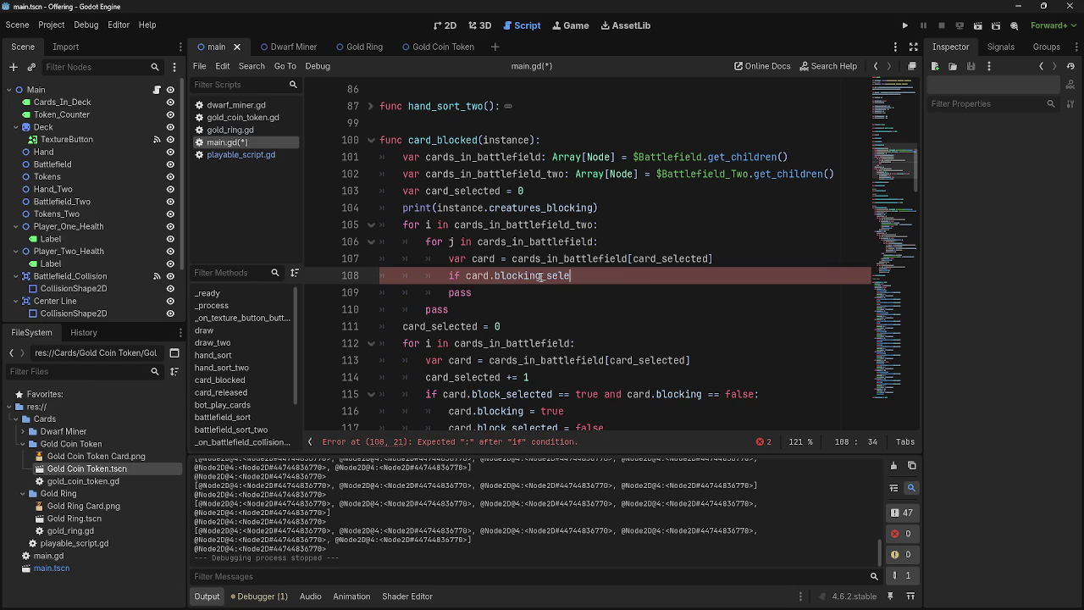
text(cted )
text(== true:)
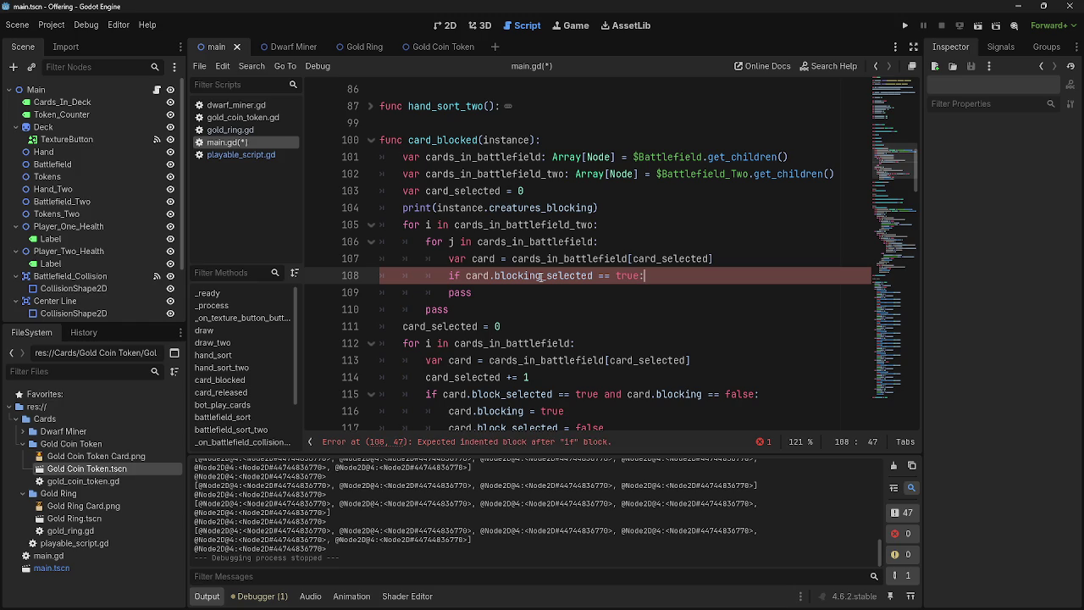
key(Return)
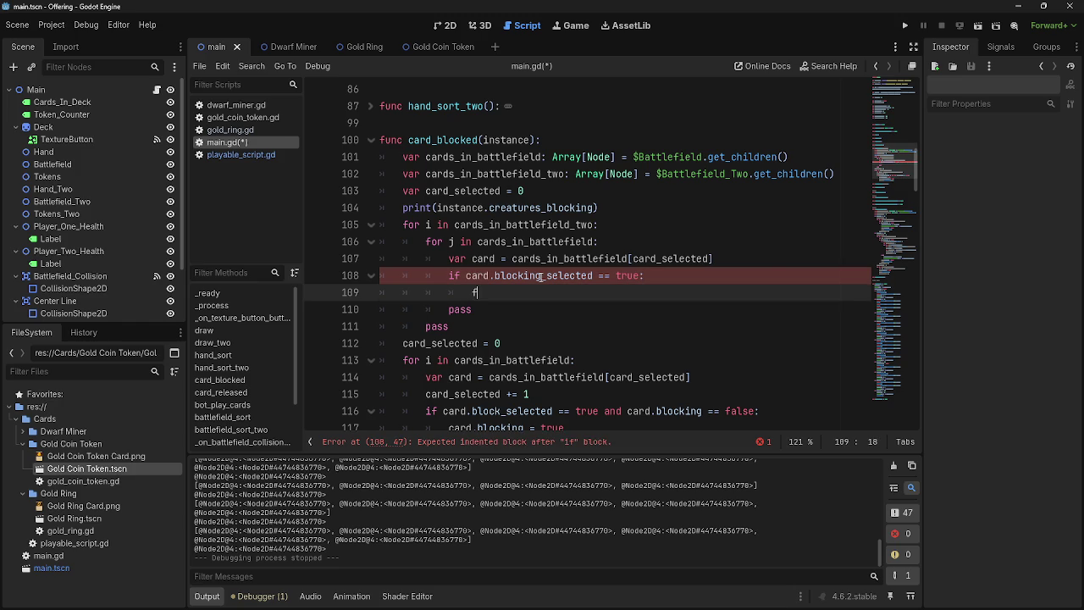
text(f)
key(BackSpace)
key(BackSpace)
key(BackSpace)
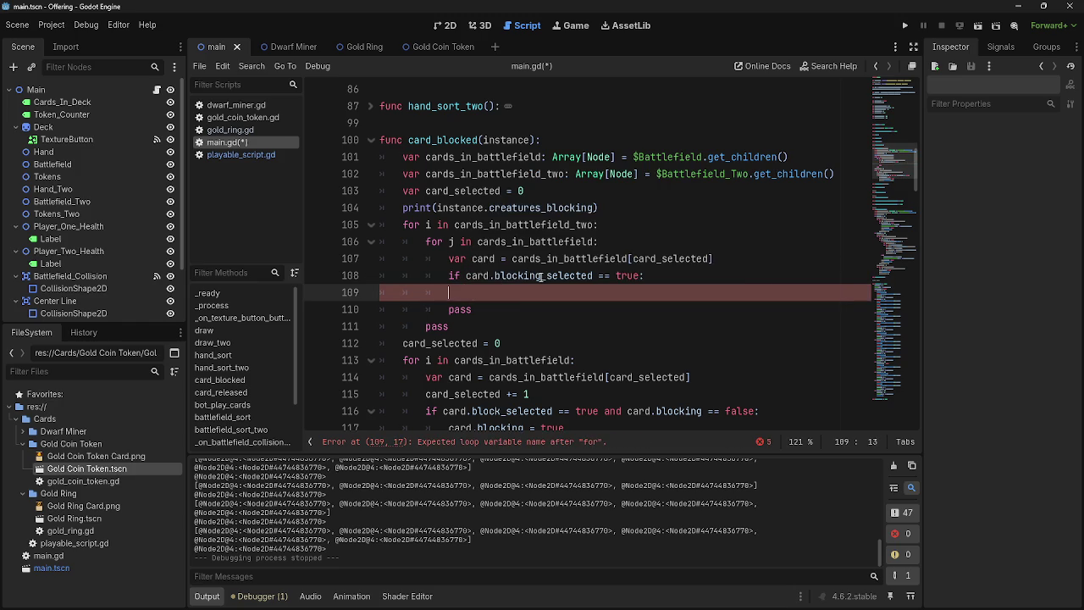
key(BackSpace)
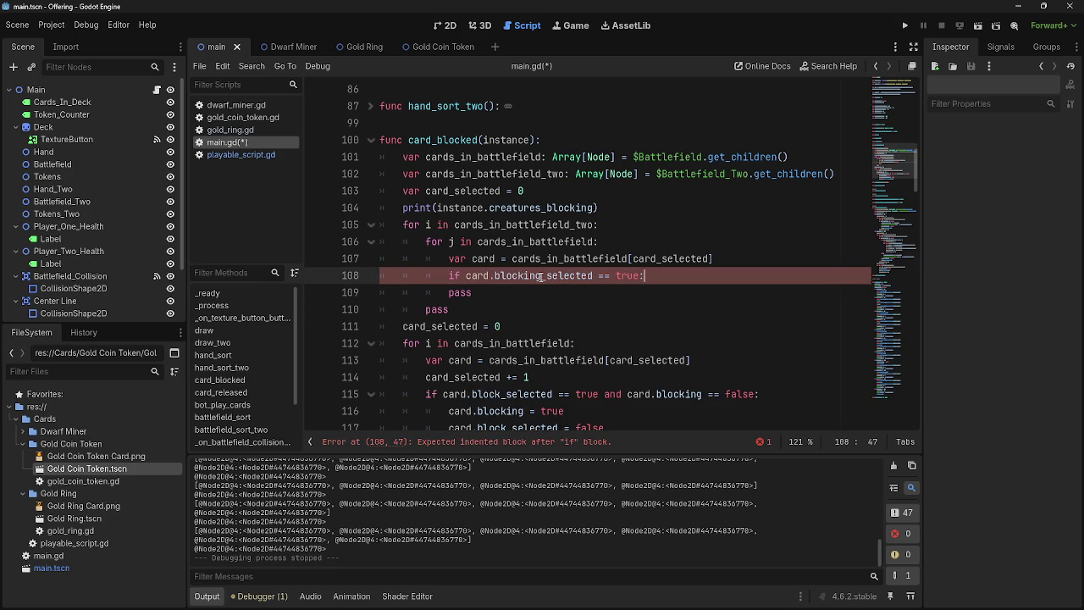
click(412, 296)
key(Tab)
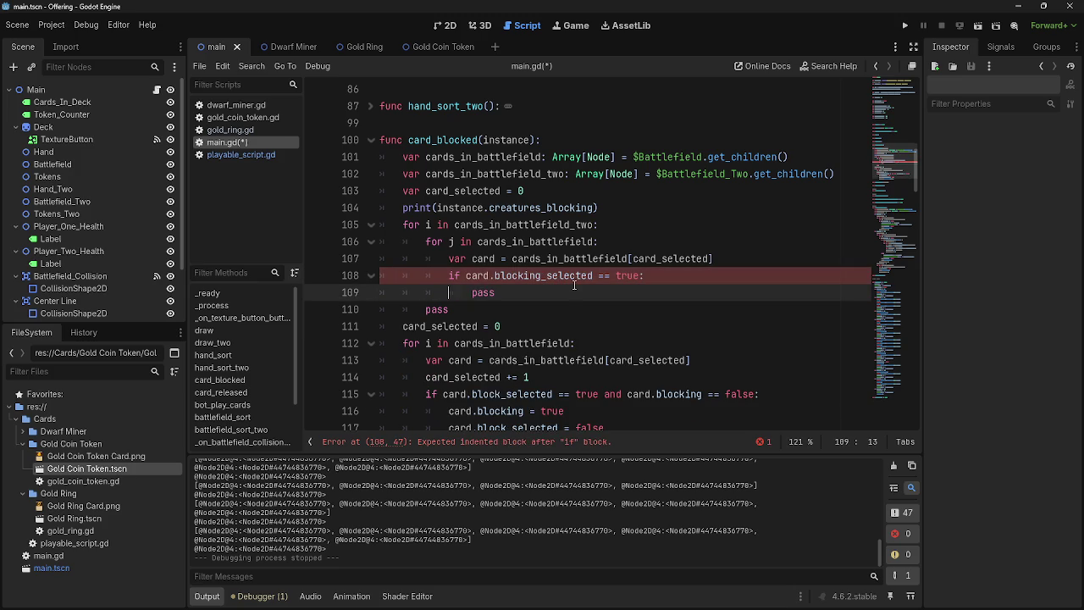
click(575, 286)
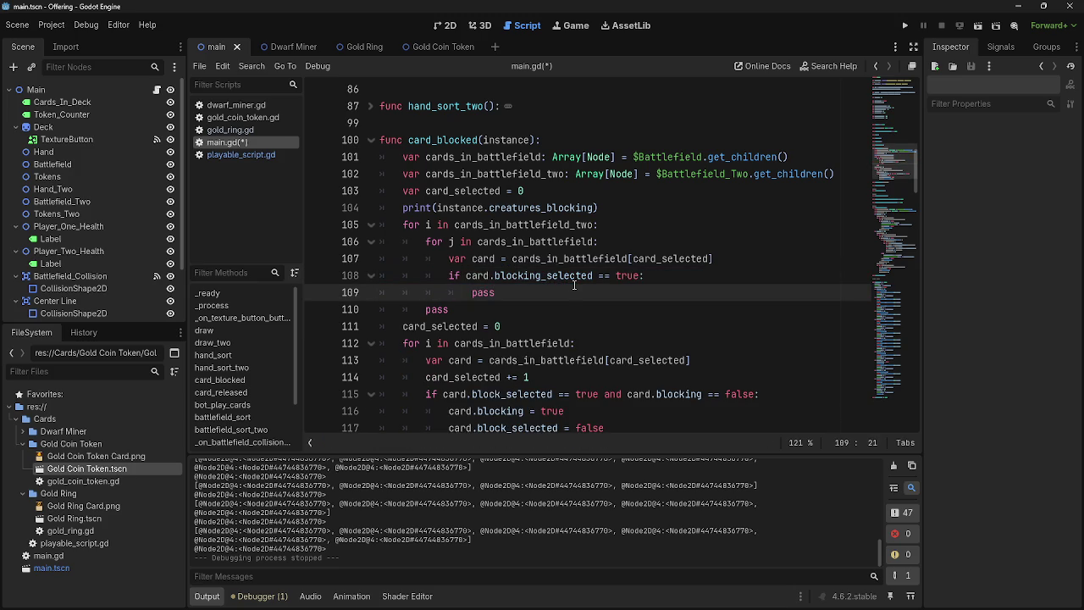
double_click(499, 225)
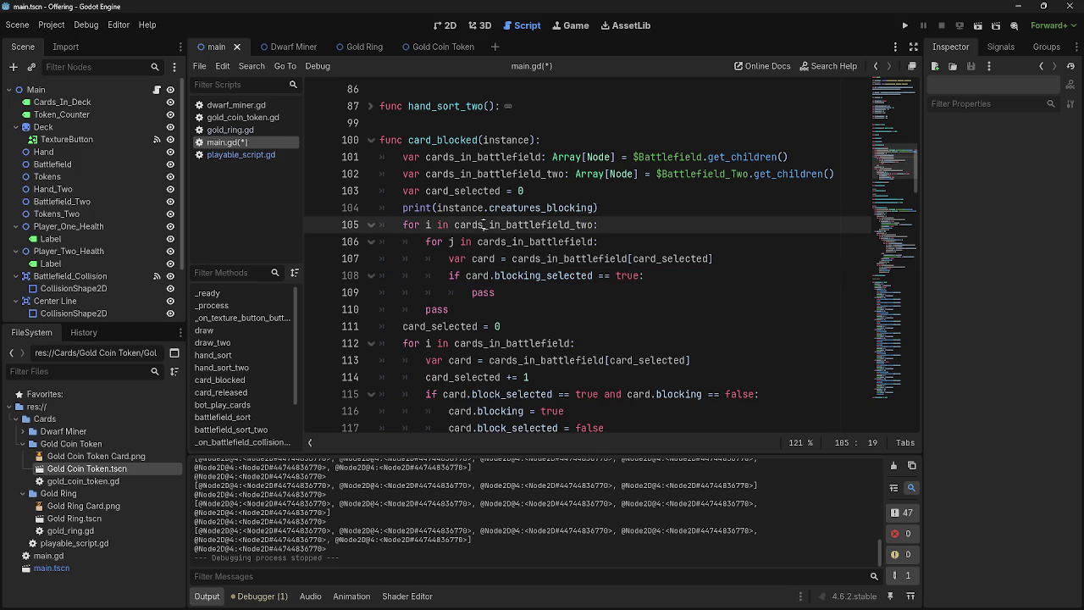
Delete the outer 'for i in cards_in_battlefield_two:' loop line
double_click(514, 243)
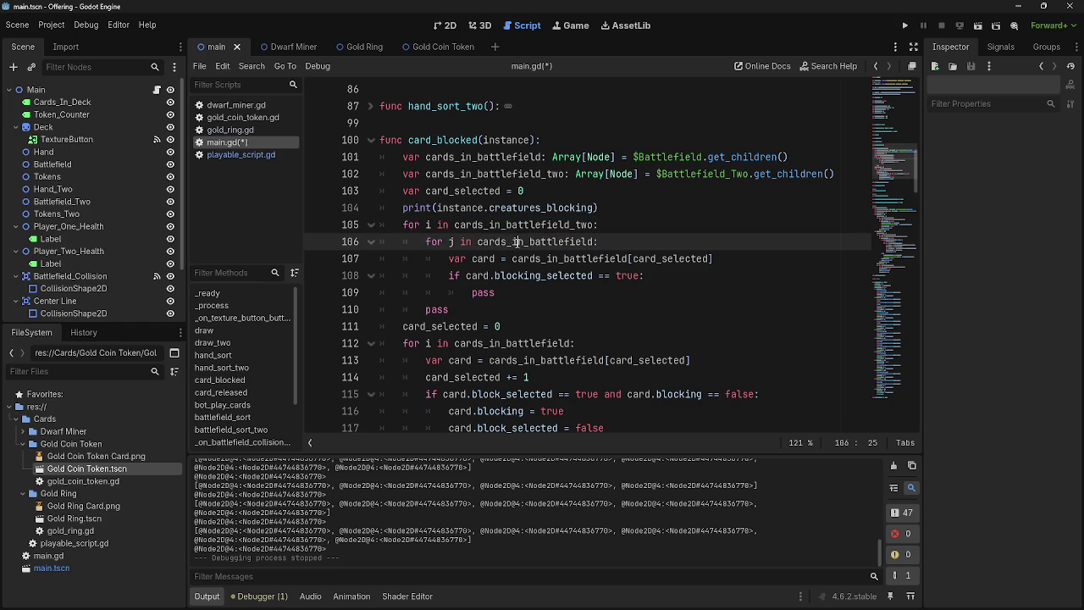
click(541, 259)
double_click(540, 258)
double_click(671, 258)
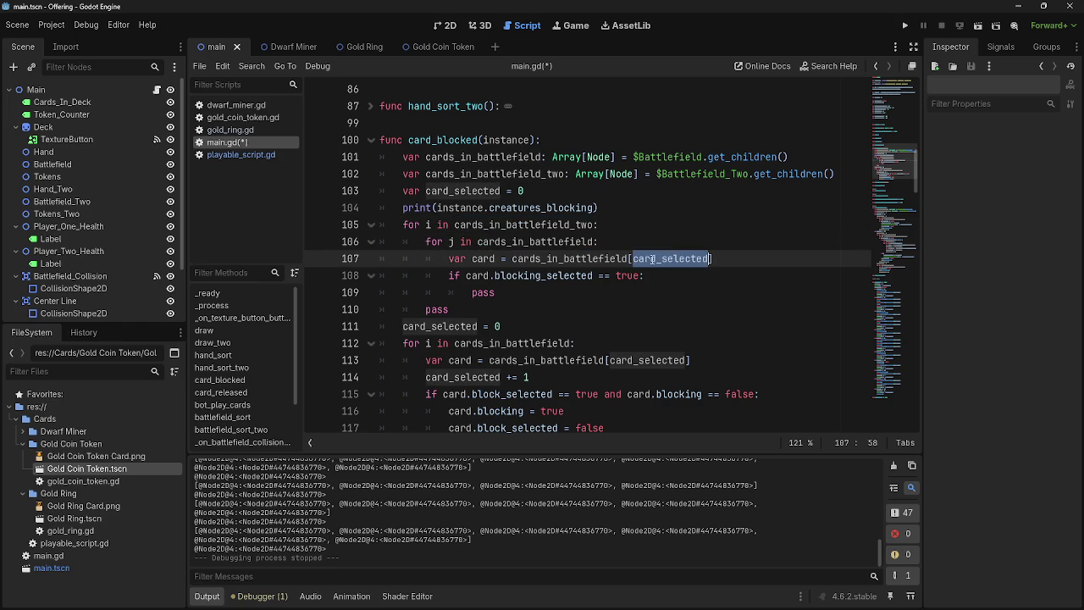
double_click(543, 276)
click(678, 276)
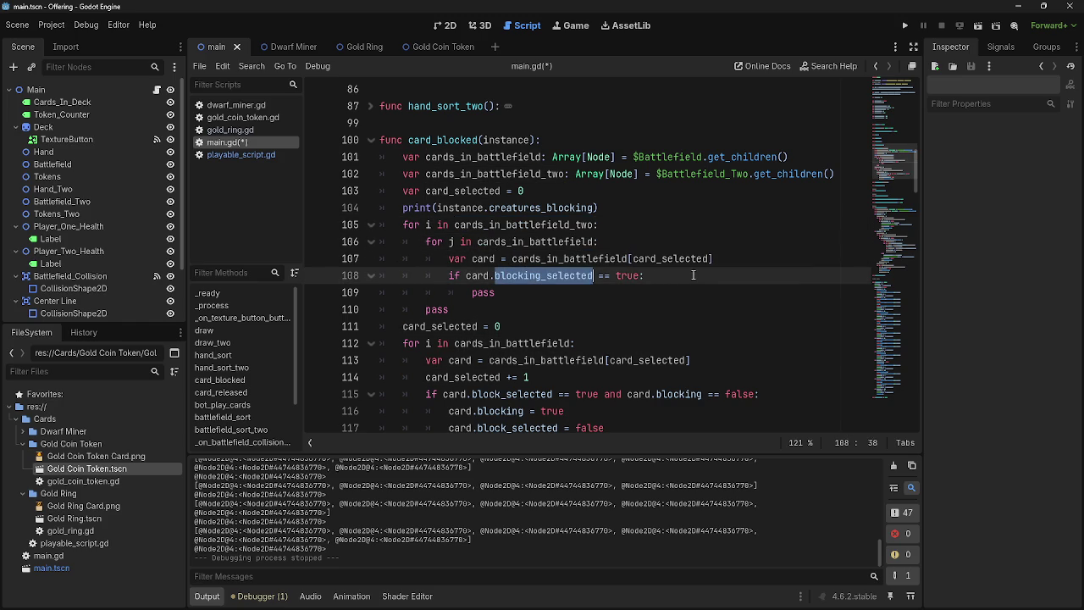
click(606, 225)
drag(600, 242, 407, 245)
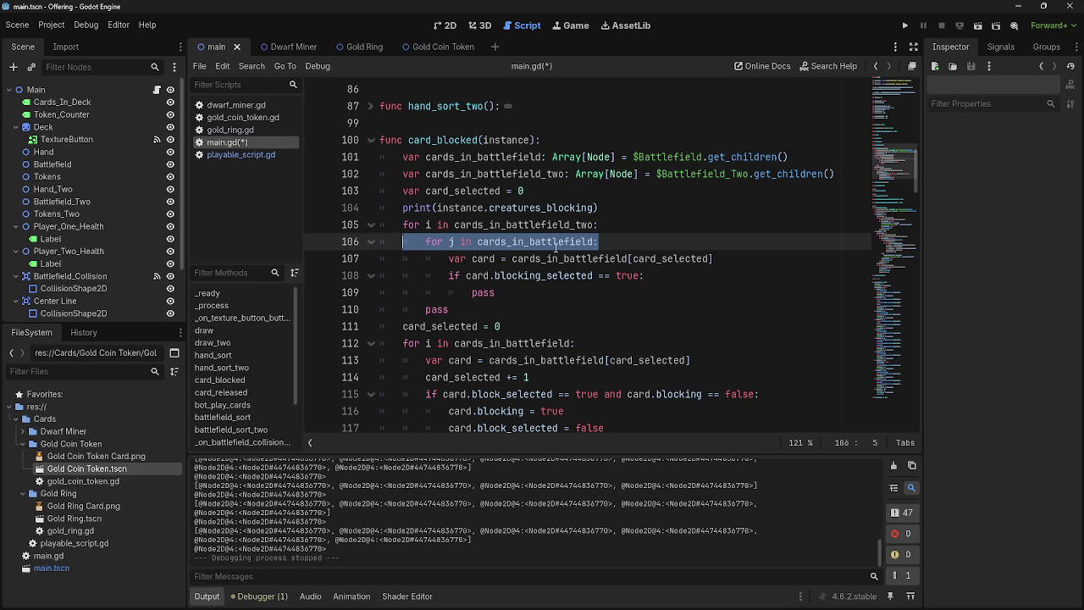
triple_click(423, 225)
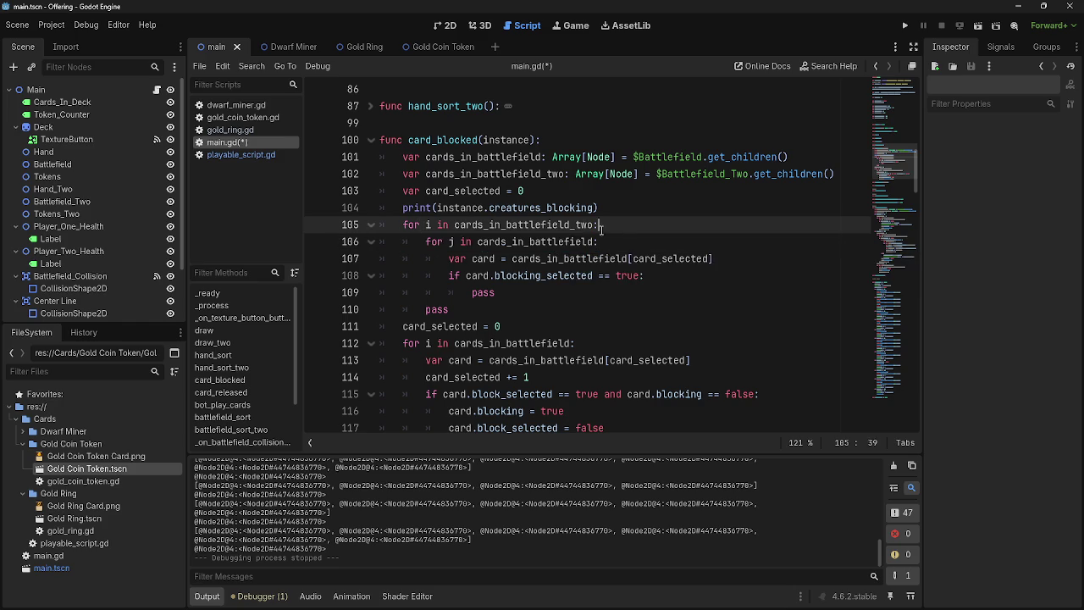
key(BackSpace)
key(BackSpace)
Dedent the remaining for j loop body and its pass statements by one level
key(Down)
key(shift+Tab)
key(Down)
key(shift+Tab)
key(Down)
key(shift+Tab)
key(Down)
key(shift+Tab)
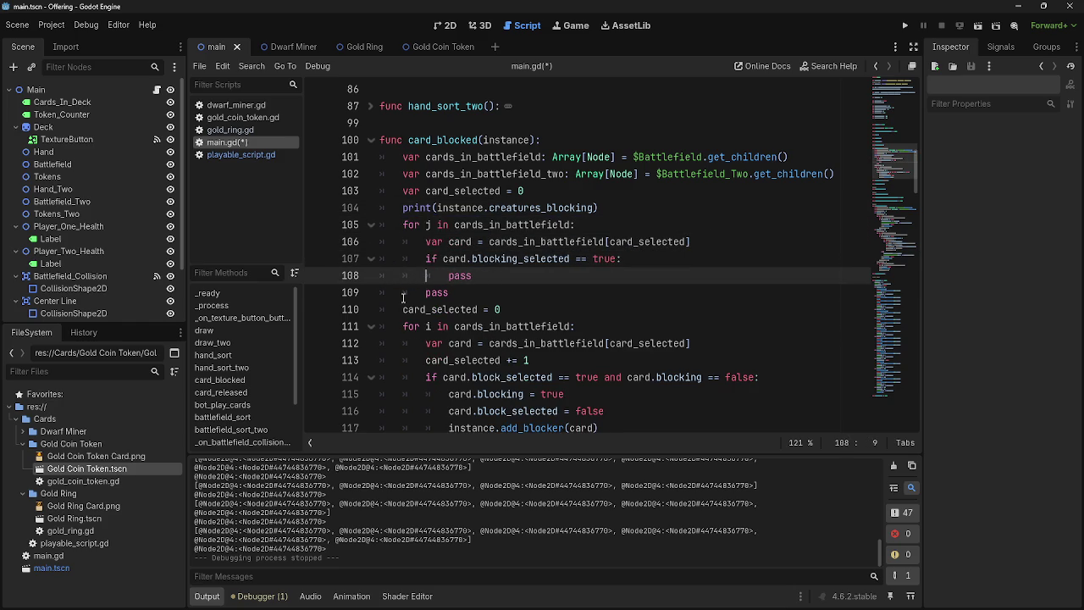
key(Down)
key(shift+Tab)
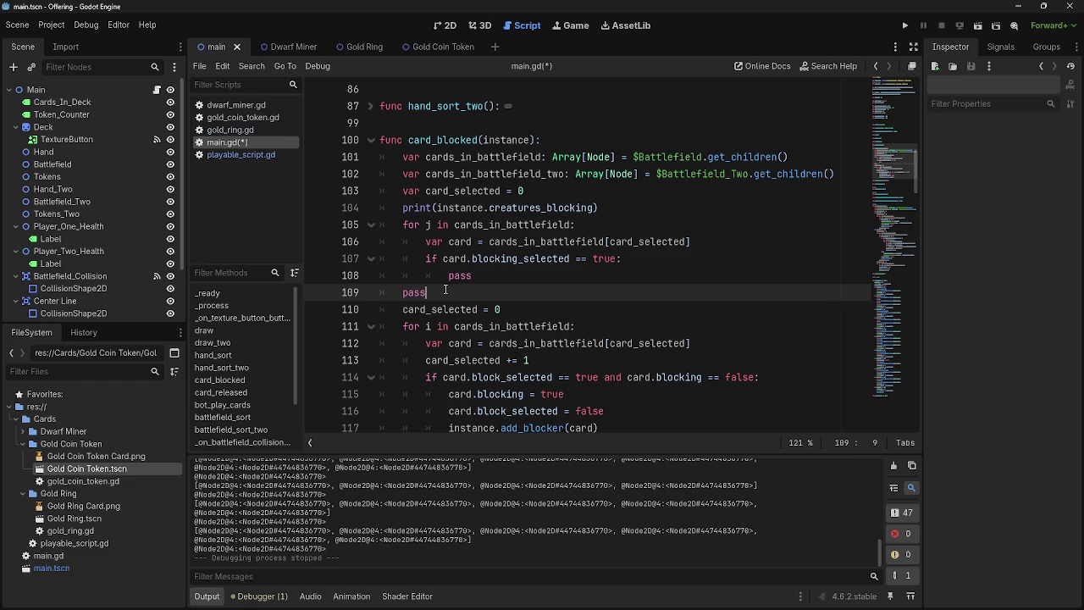
Delete the leftover extra pass line
triple_click(459, 292)
key(BackSpace)
key(BackSpace)
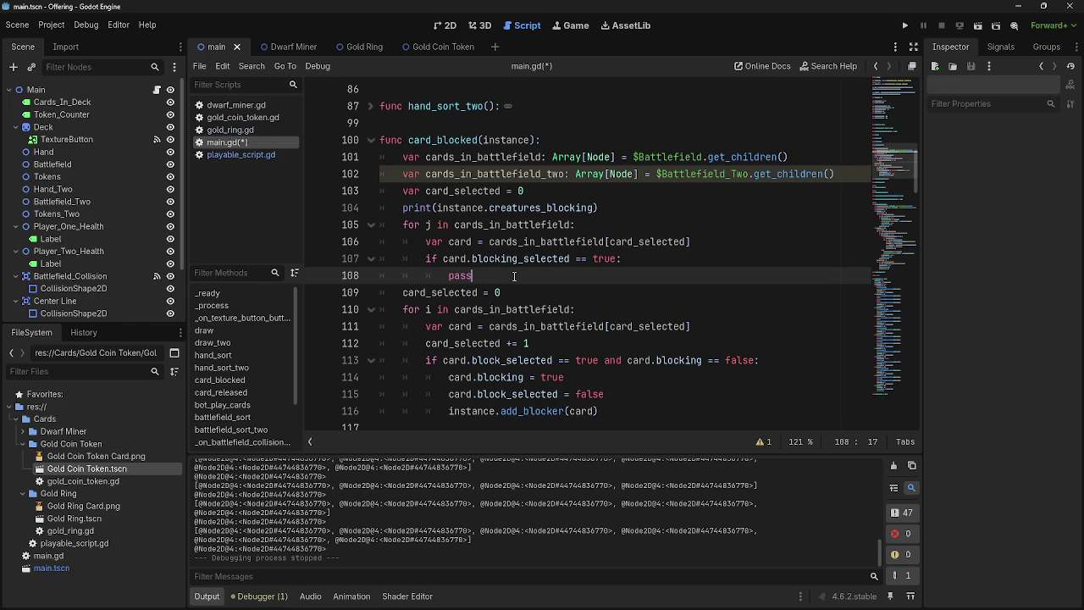
click(620, 263)
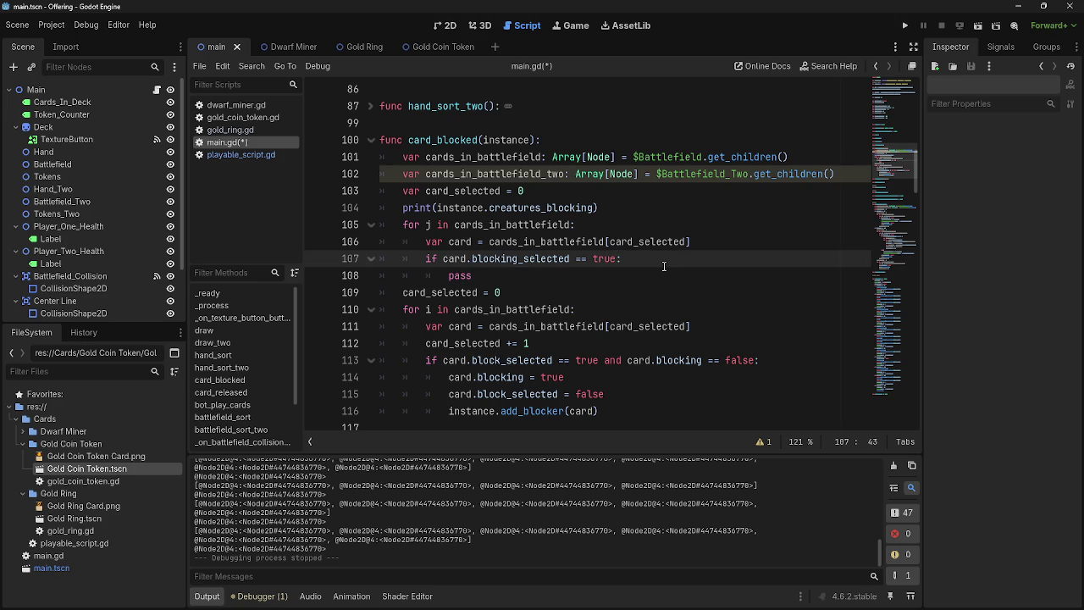
Write 'card = cards_in_battlefield_two[card_selected]' on a new line inside the if block
key(Return)
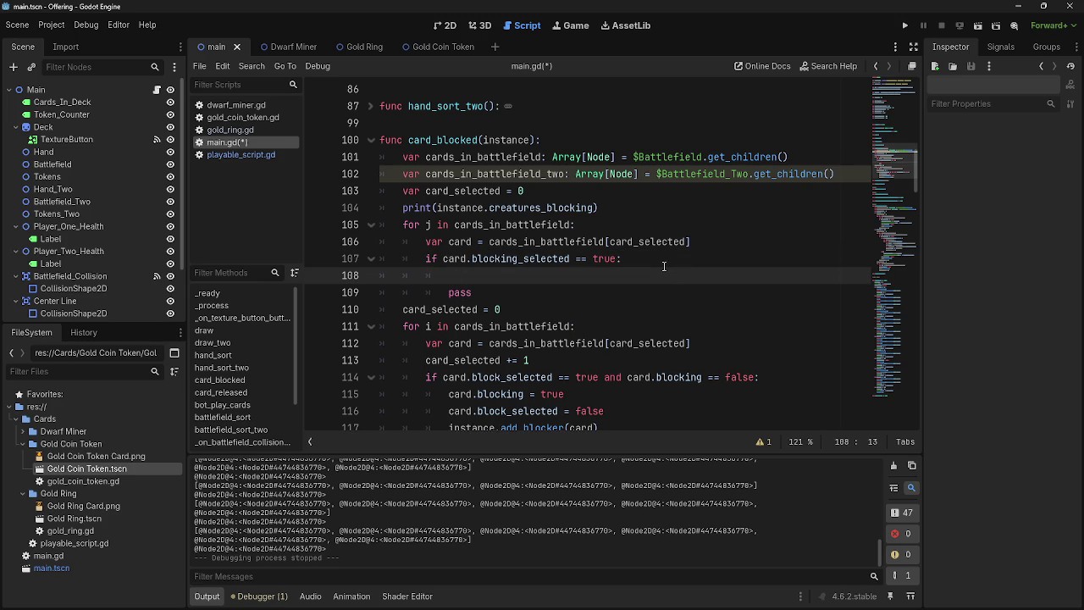
click(429, 225)
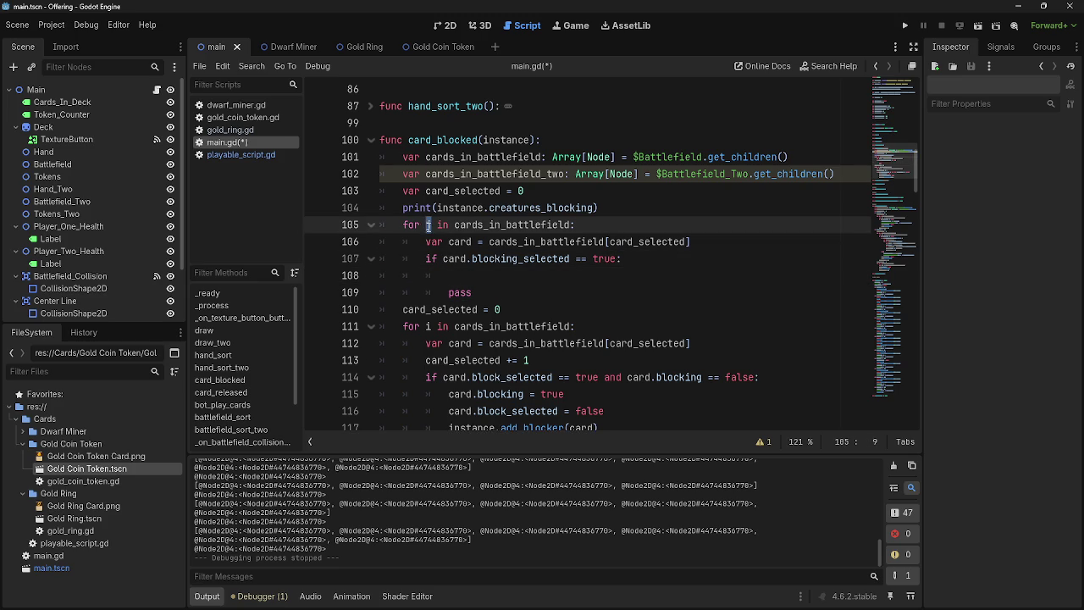
text(i)
click(519, 274)
text(var)
key(BackSpace)
key(BackSpace)
key(BackSpace)
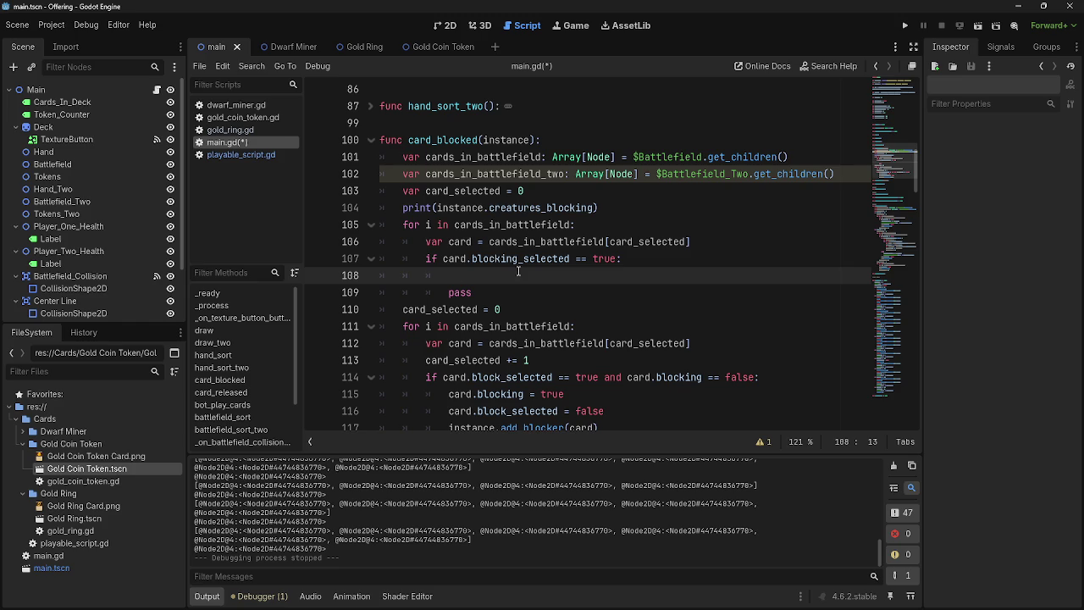
text(card = card)
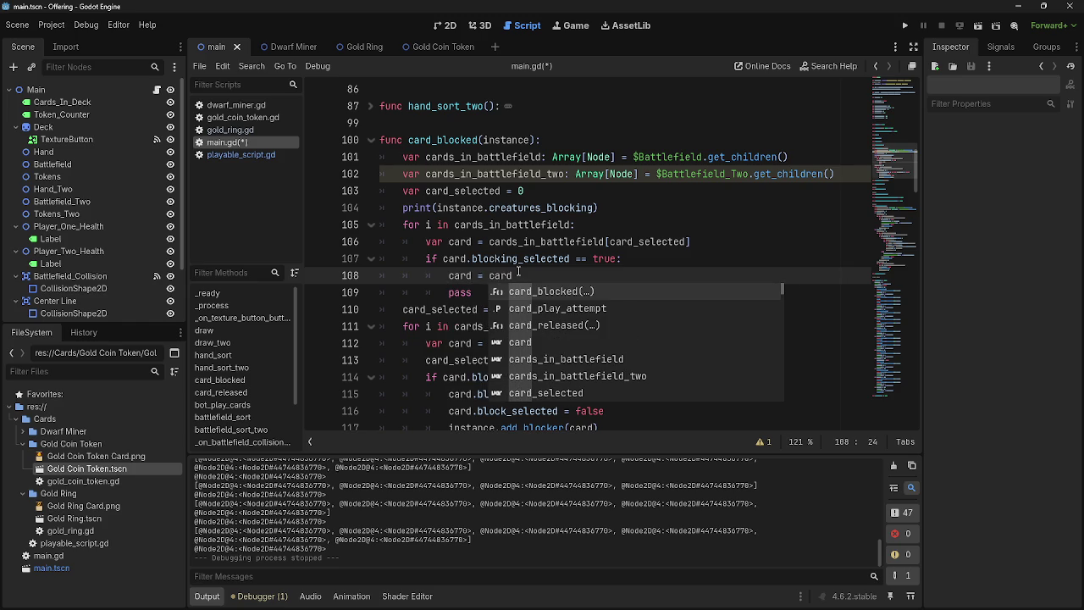
text(s)
key(Down)
key(Return)
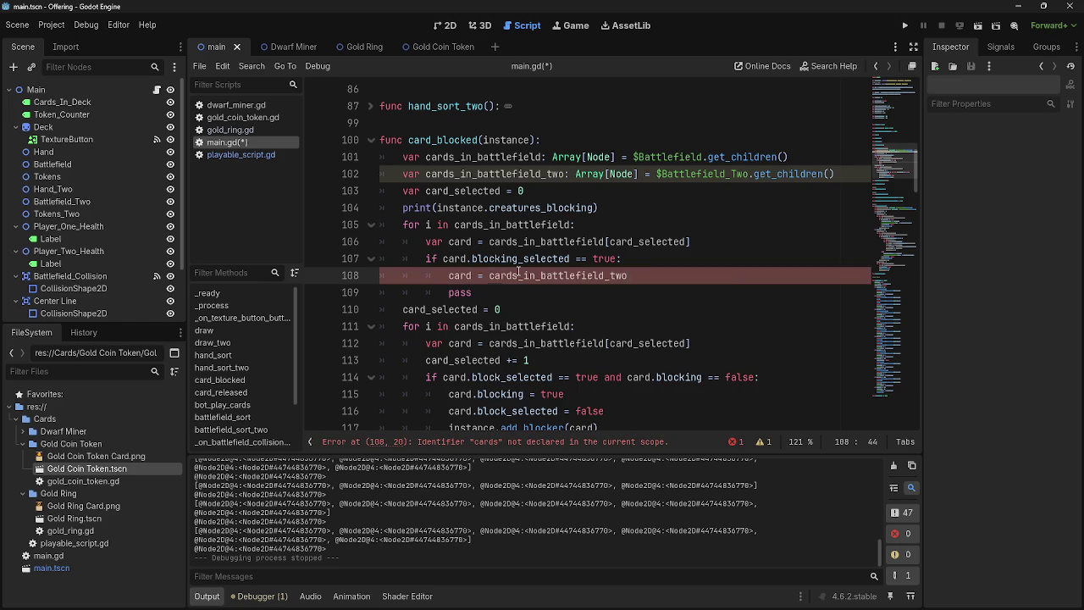
text([)
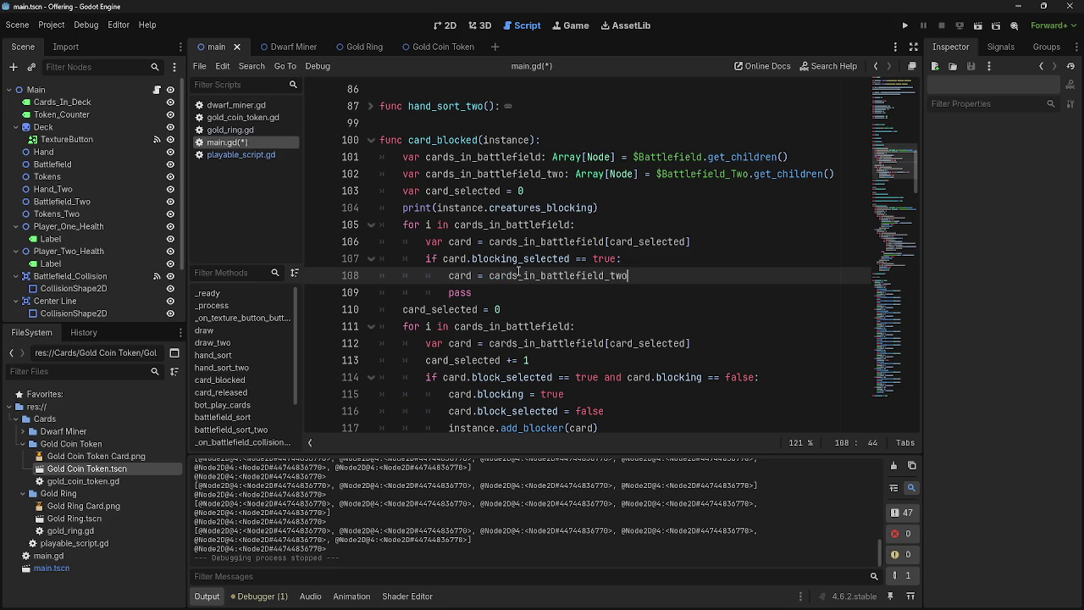
text(card)
key(Down)
key(Down)
key(Down)
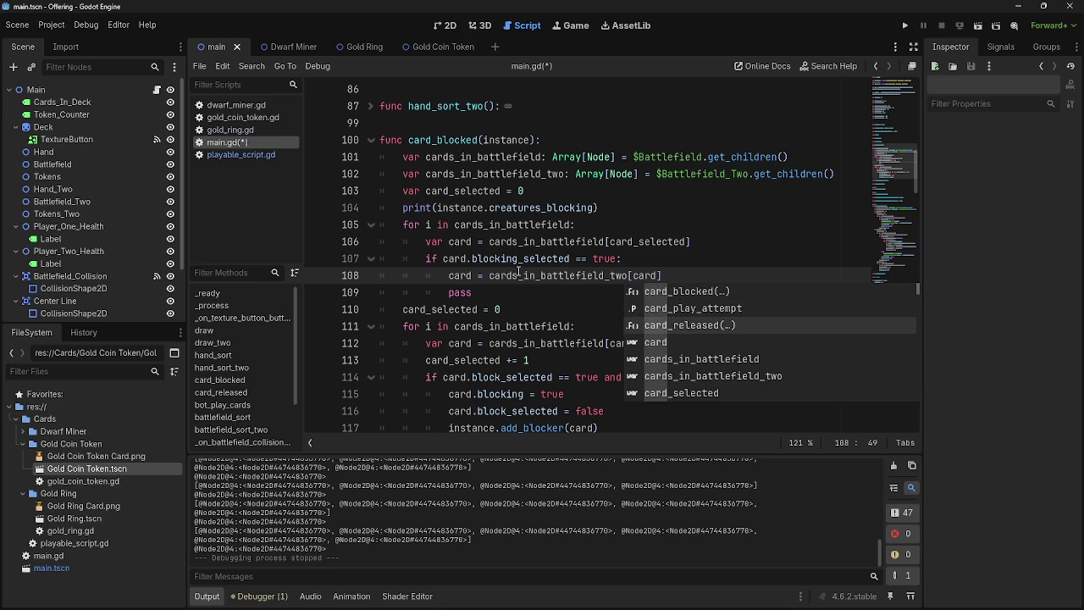
key(Return)
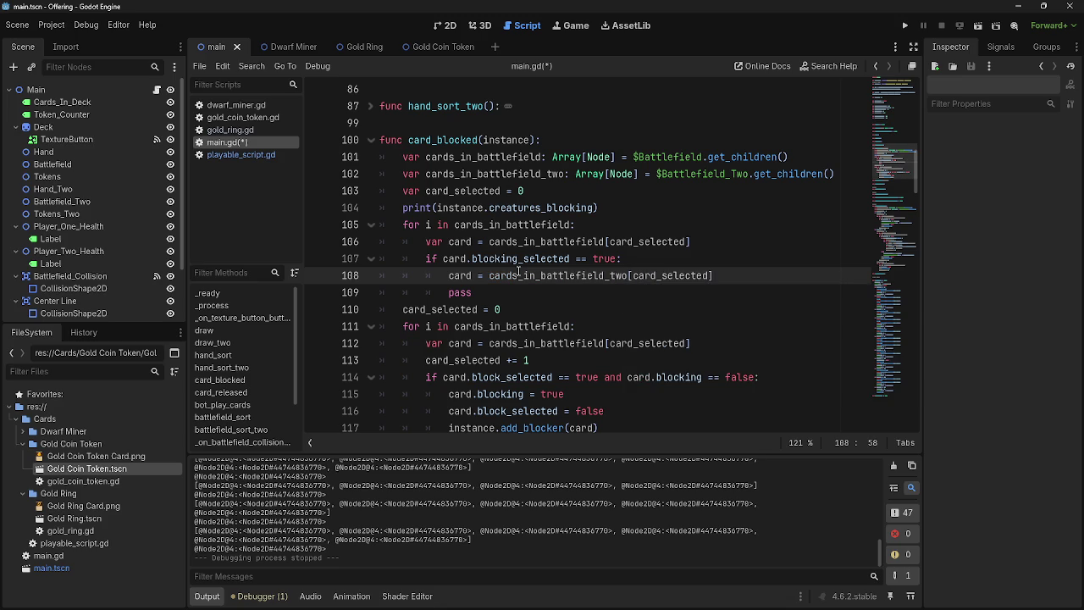
Select that cards_in_battlefield_two assignment and delete it, leaving line 108 empty
key(Up)
click(465, 286)
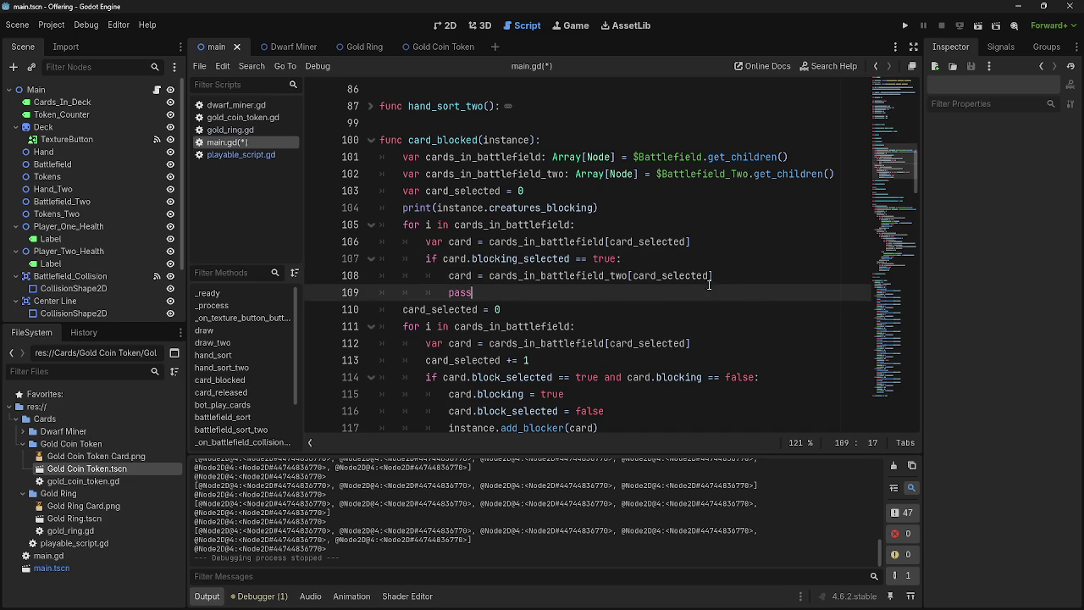
click(745, 282)
key(Up)
double_click(670, 275)
click(684, 276)
key(Up)
double_click(683, 276)
drag(745, 276, 448, 284)
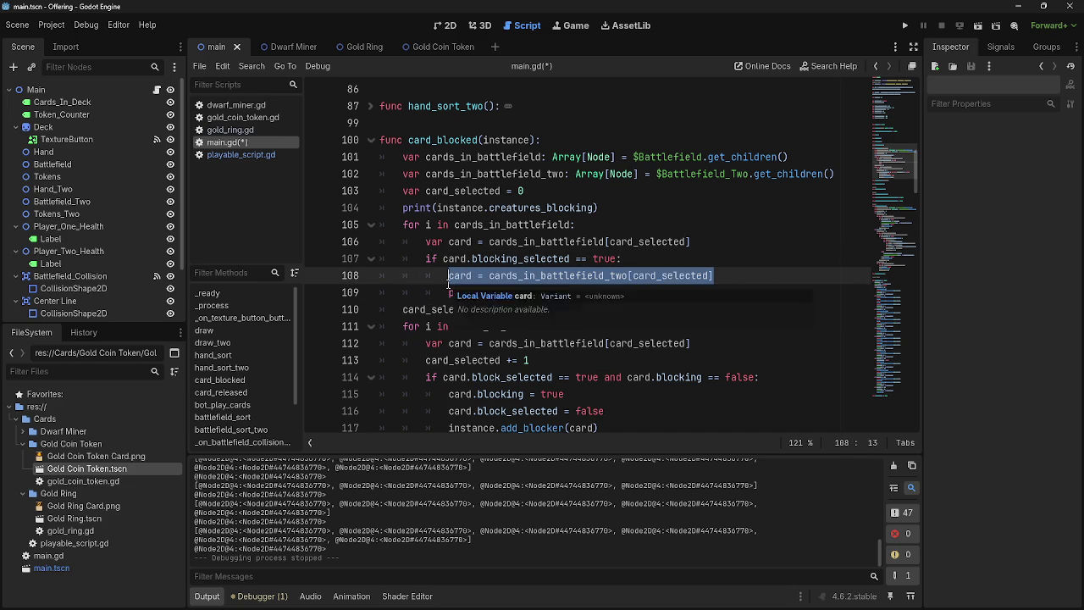
key(BackSpace)
key(alt+Tab)
key(alt+Tab)
key(alt+Tab)
key(alt+Tab)
Dismiss the editor popup and switch over to the Untitled - Paint window
key(Escape)
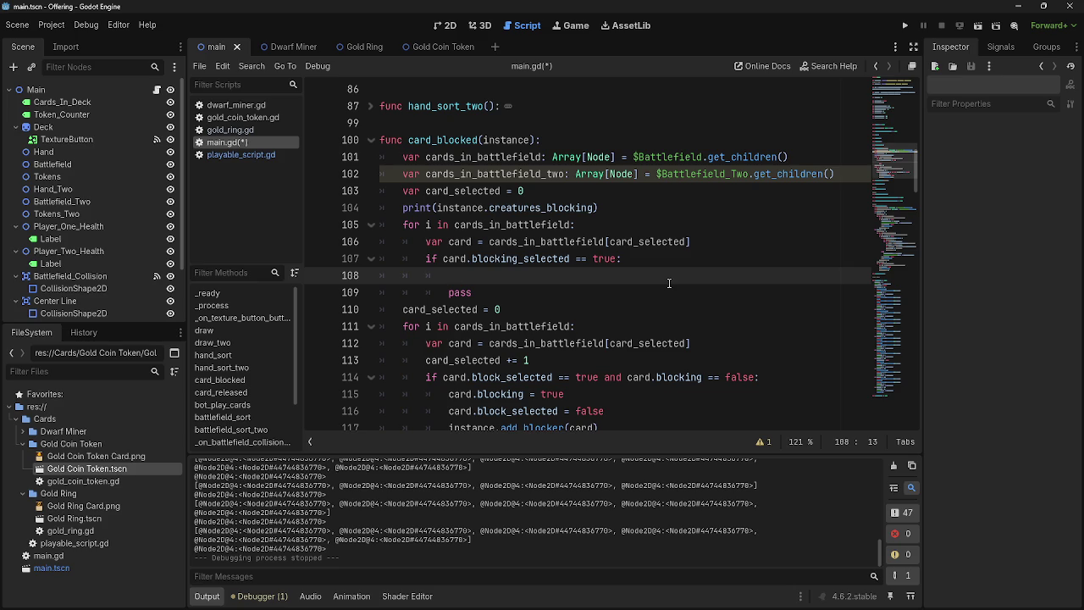
key(alt+Tab)
key(alt+Tab)
key(alt+Tab)
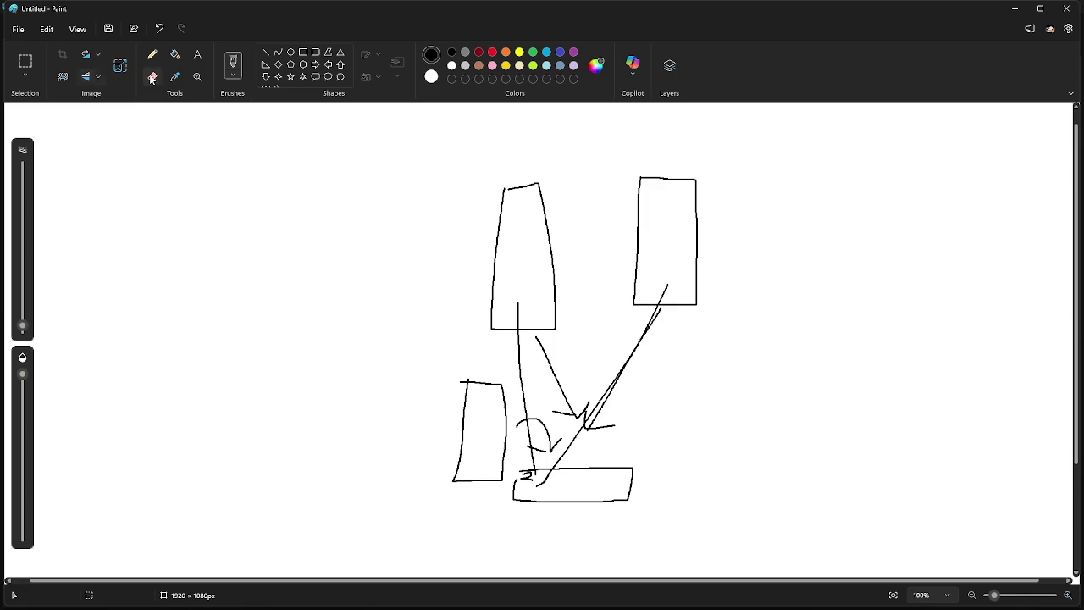
Undo all strokes of the old sketch and select the Pencil and Brushes tools
click(152, 76)
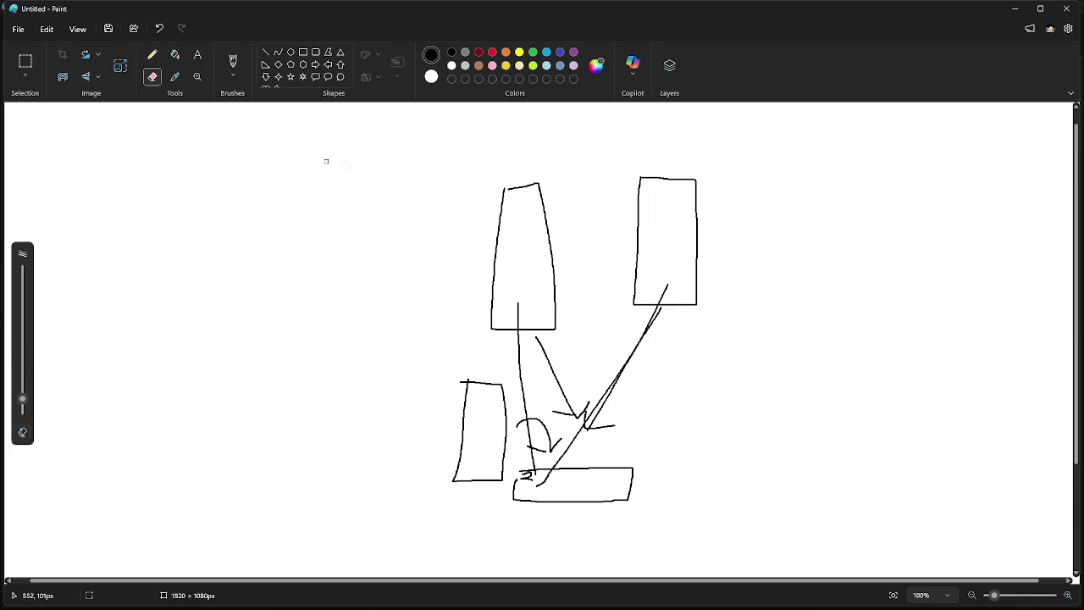
key(ctrl+z)
key(ctrl+z)
key(ctrl+z)
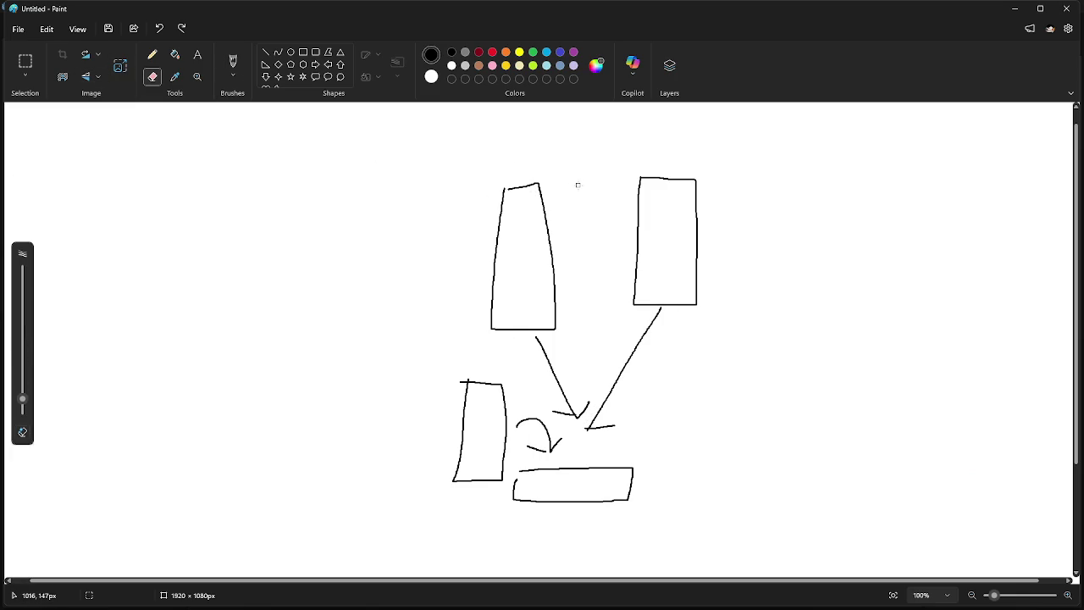
click(155, 55)
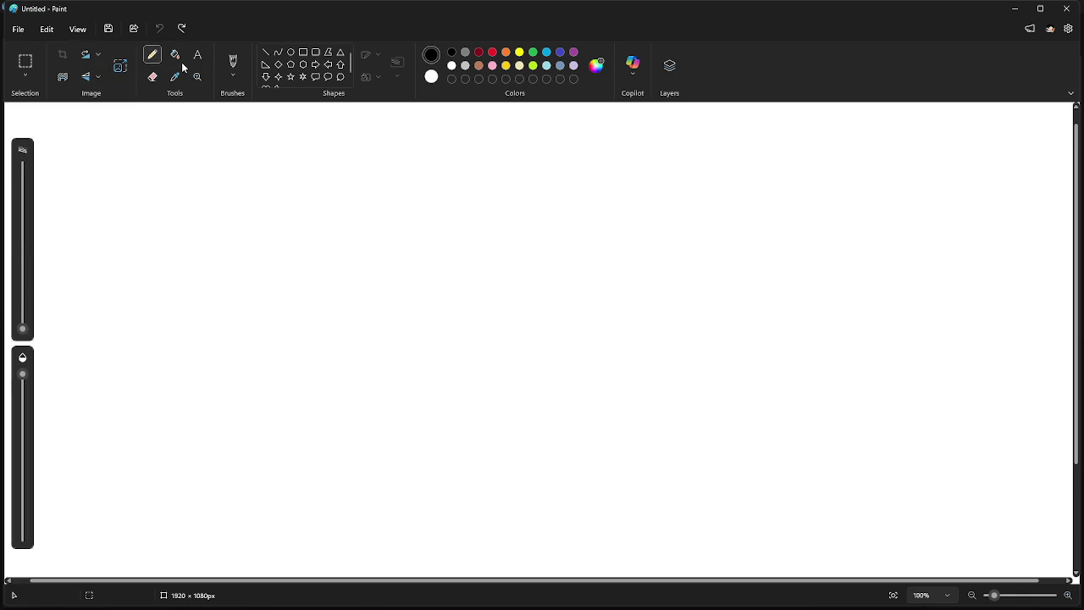
click(233, 63)
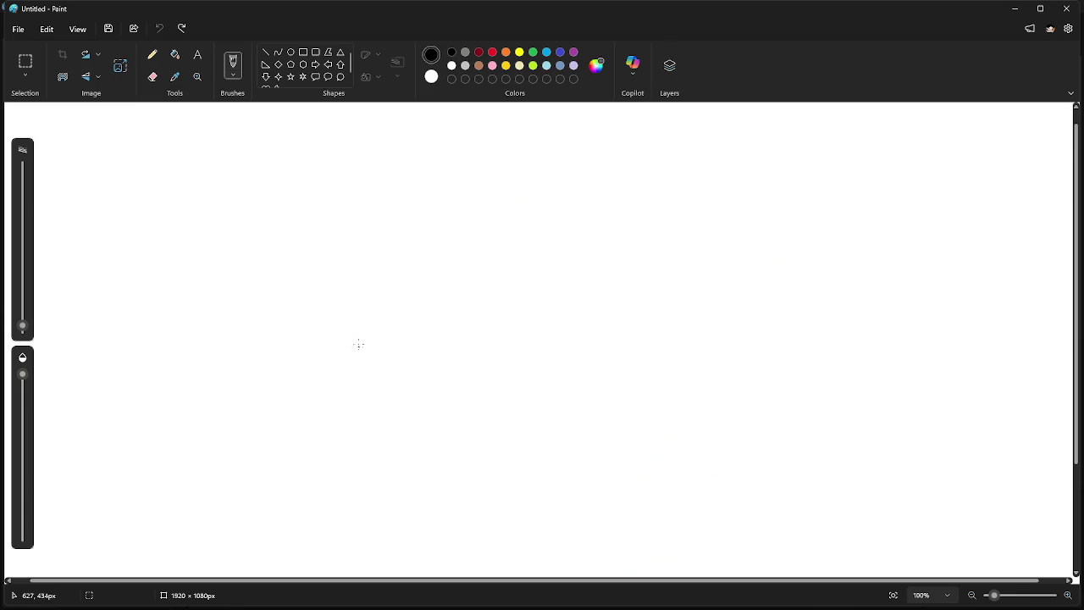
Draw three boxes linked by lines, with check marks beside the two upper boxes
mouse_move(357, 310)
mouse_down()
mouse_move(358, 408)
mouse_move(435, 322)
mouse_move(353, 310)
mouse_up()
mouse_move(397, 159)
mouse_down()
mouse_move(417, 225)
mouse_move(464, 136)
mouse_move(413, 128)
mouse_move(389, 158)
mouse_up()
drag(403, 299, 416, 231)
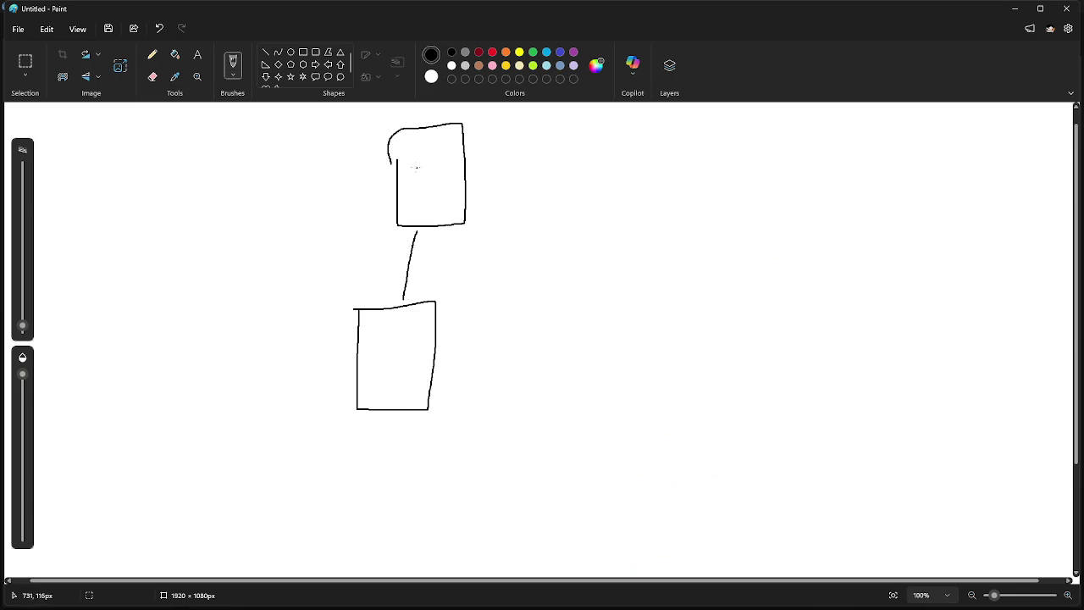
mouse_move(361, 179)
mouse_down()
mouse_move(365, 194)
mouse_move(384, 153)
mouse_up()
mouse_move(393, 332)
mouse_down()
mouse_move(400, 342)
mouse_move(383, 351)
mouse_up()
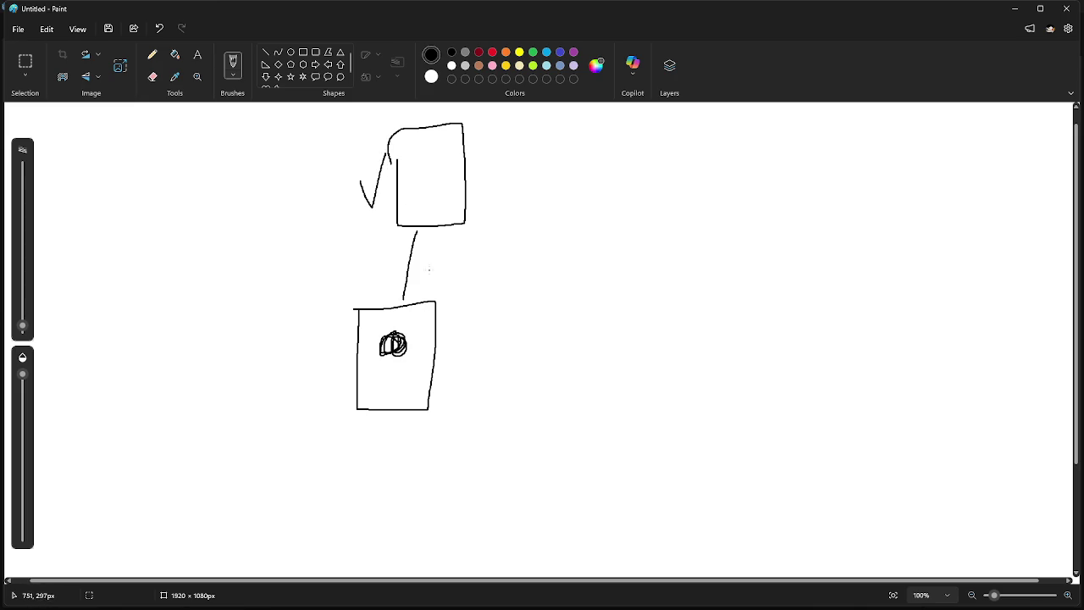
mouse_move(368, 175)
mouse_down()
mouse_move(370, 188)
mouse_move(377, 170)
mouse_move(366, 186)
mouse_up()
mouse_move(525, 132)
mouse_down()
mouse_move(523, 197)
mouse_move(596, 219)
mouse_move(619, 116)
mouse_move(528, 120)
mouse_move(527, 132)
mouse_up()
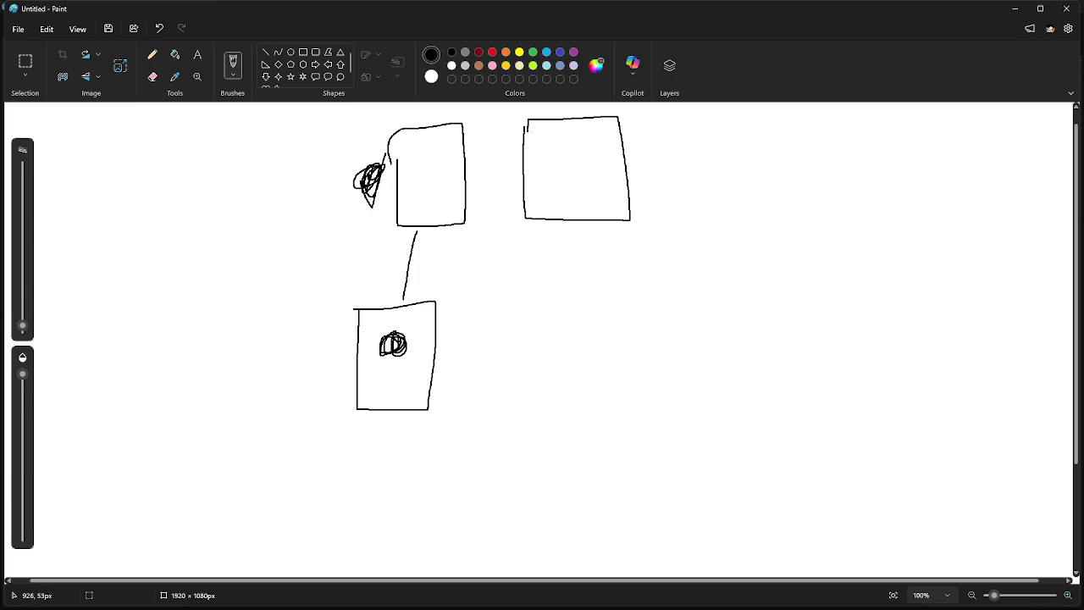
drag(444, 302, 561, 198)
mouse_move(502, 163)
mouse_down()
mouse_move(510, 182)
mouse_move(517, 126)
mouse_up()
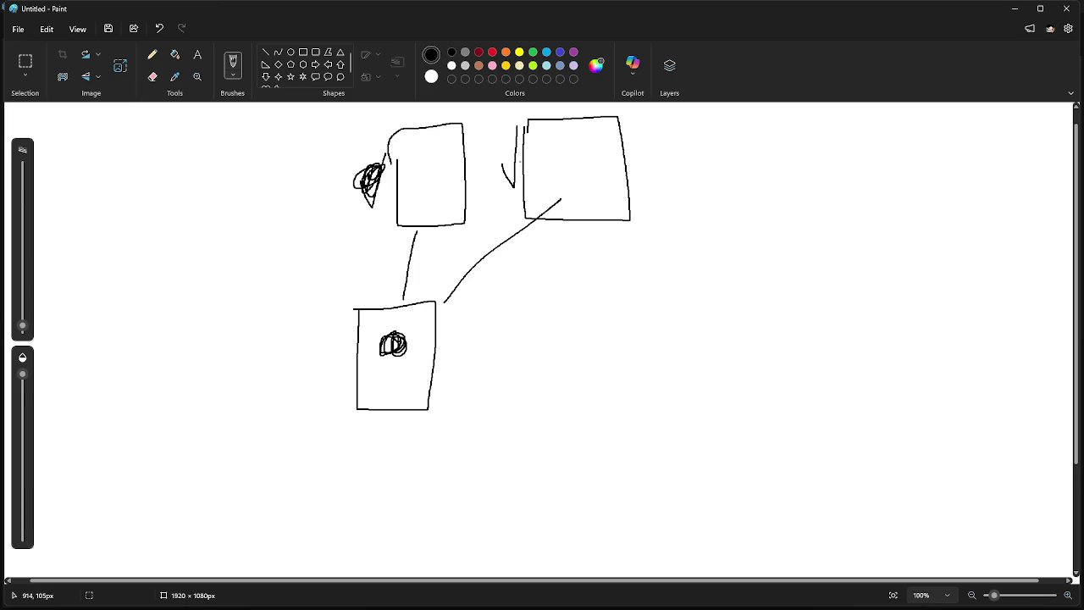
Add a circle inside the upper-left box and return to the Godot script
key(alt+Tab)
click(502, 286)
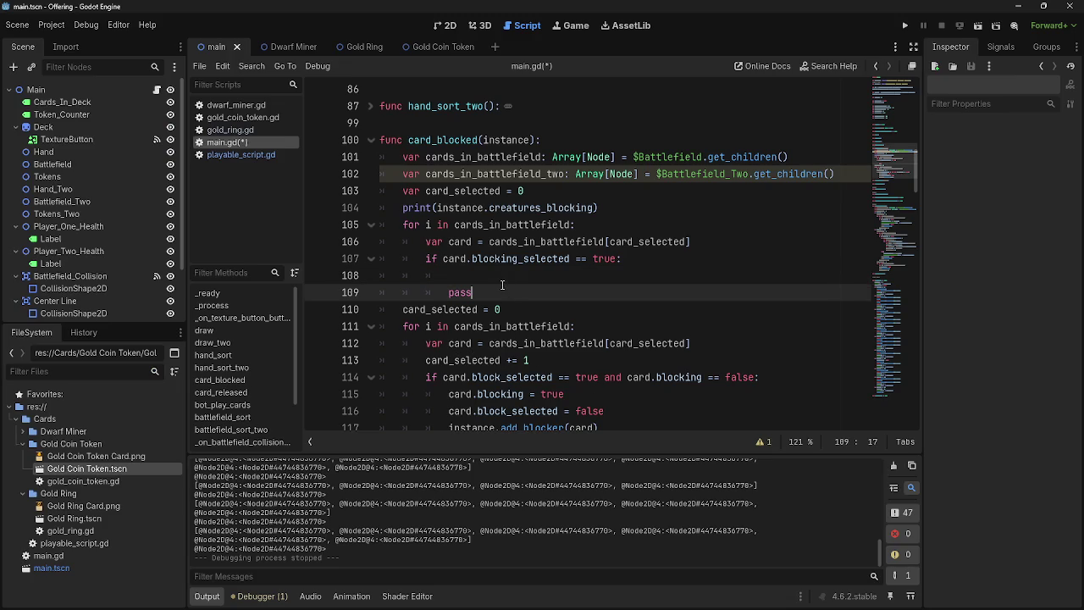
key(alt+Tab)
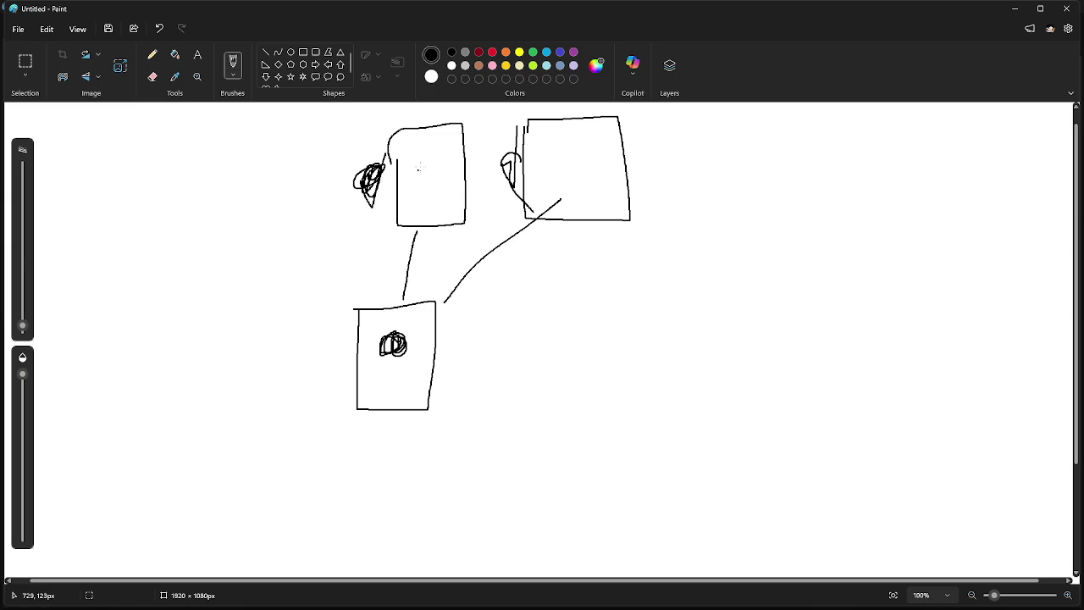
mouse_move(430, 161)
mouse_down()
mouse_move(446, 190)
mouse_move(431, 198)
mouse_move(415, 185)
mouse_move(440, 173)
mouse_move(424, 165)
mouse_move(429, 194)
mouse_up()
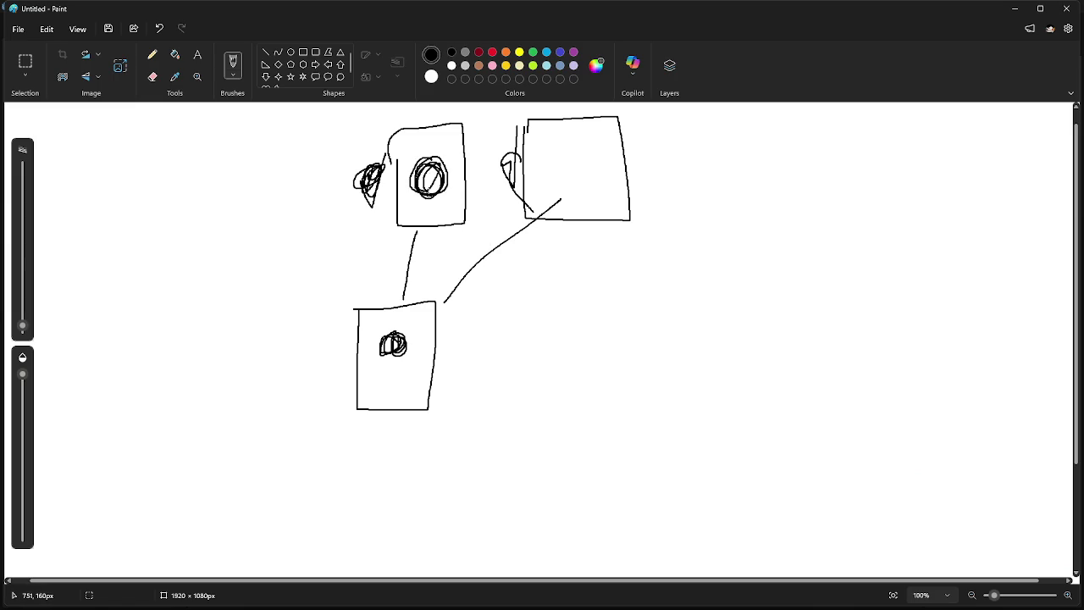
key(alt+Tab)
scroll(594, 267, down, 3)
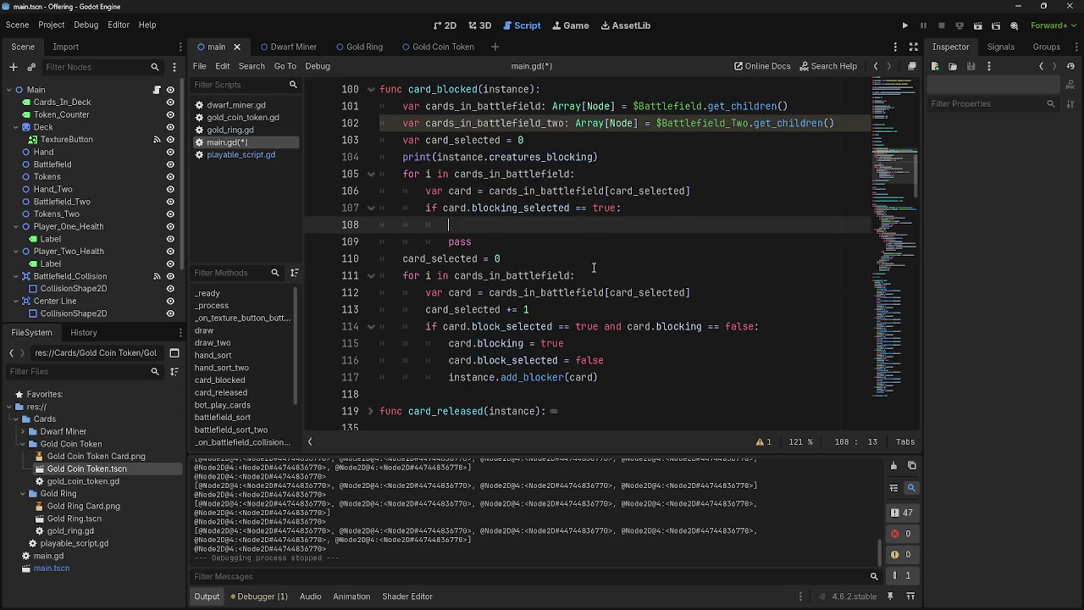
click(594, 267)
double_click(599, 259)
click(637, 261)
scroll(624, 274, down, 1)
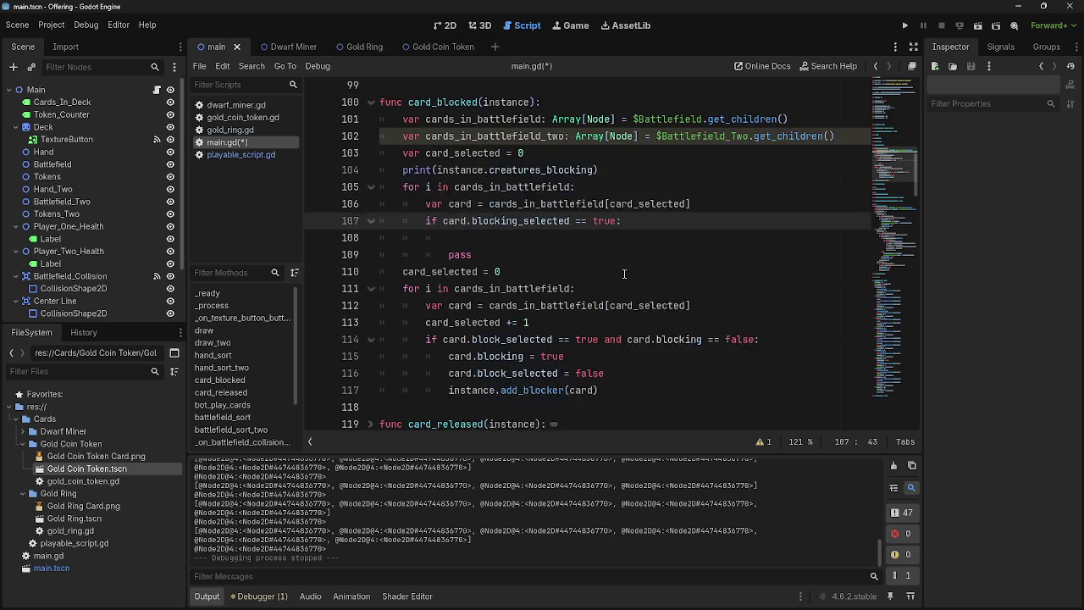
double_click(520, 208)
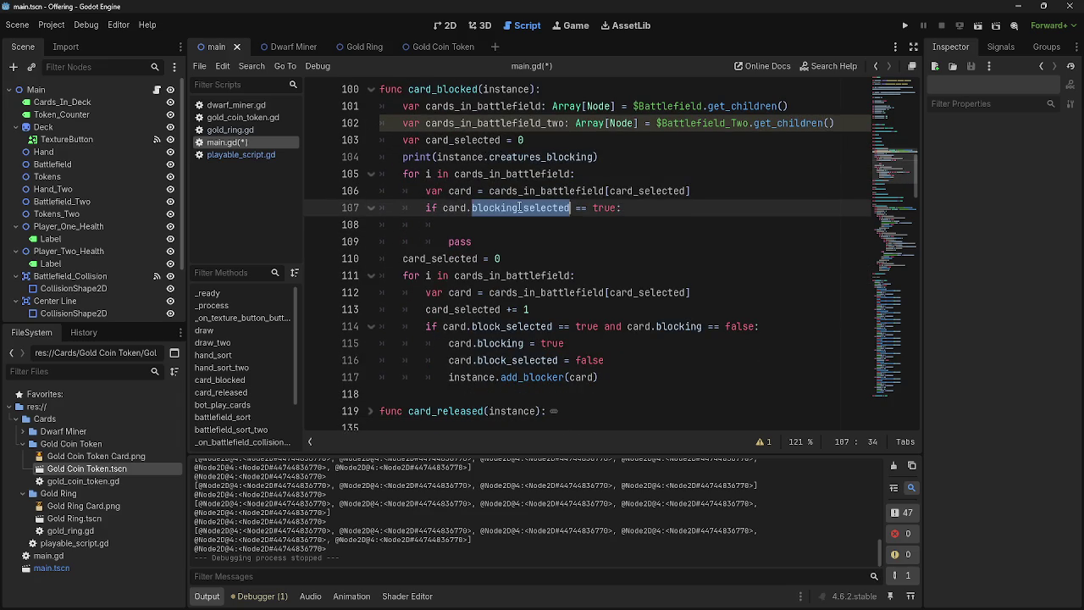
click(625, 209)
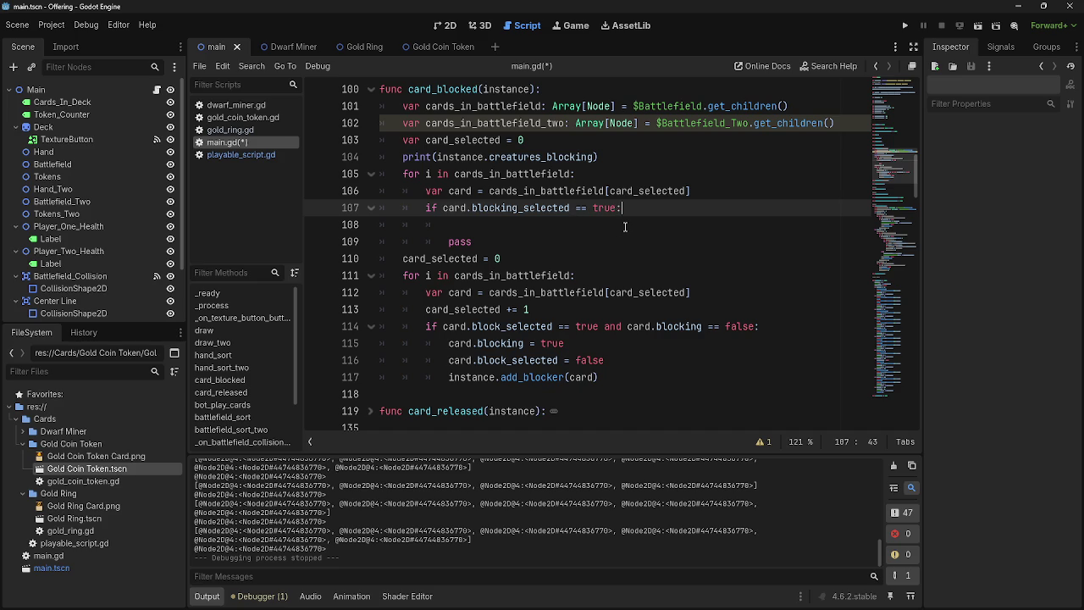
click(625, 227)
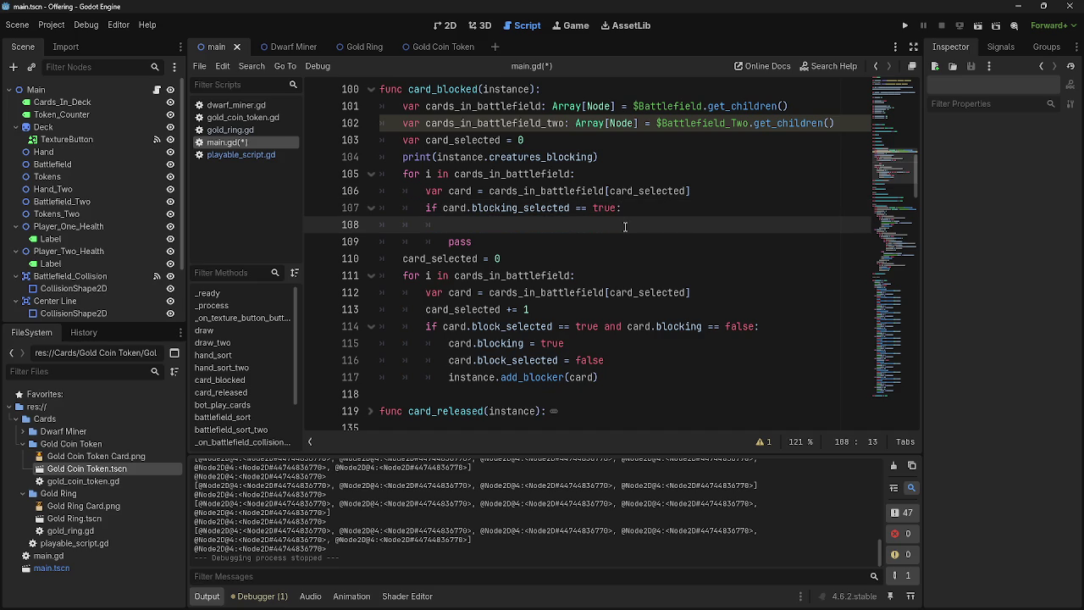
scroll(625, 227, up, 1)
double_click(462, 191)
double_click(483, 175)
key(ctrl+z)
key(ctrl+z)
key(ctrl+y)
key(ctrl+y)
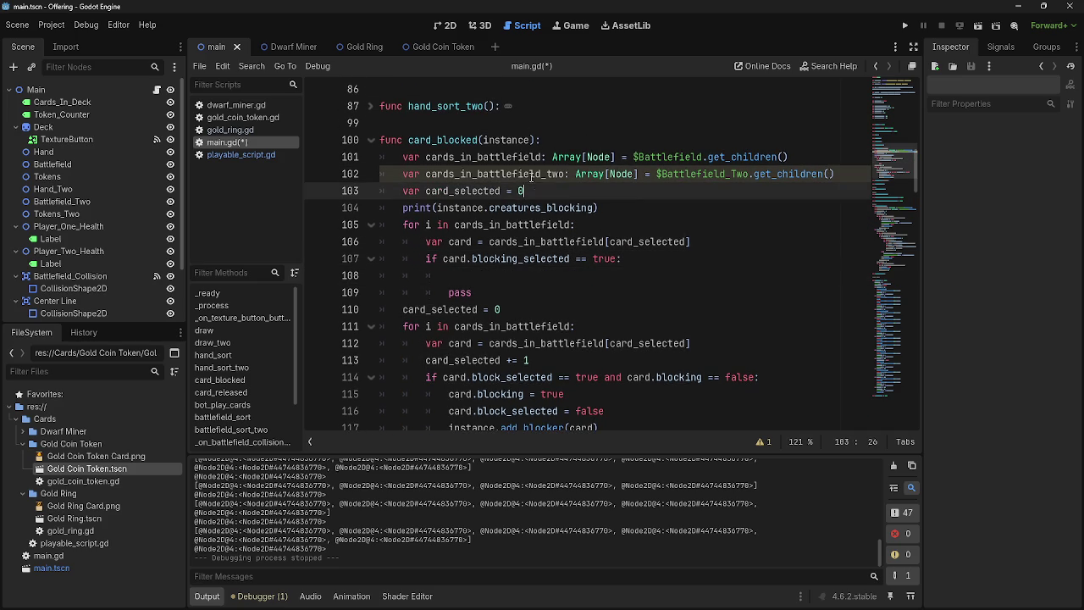
click(567, 275)
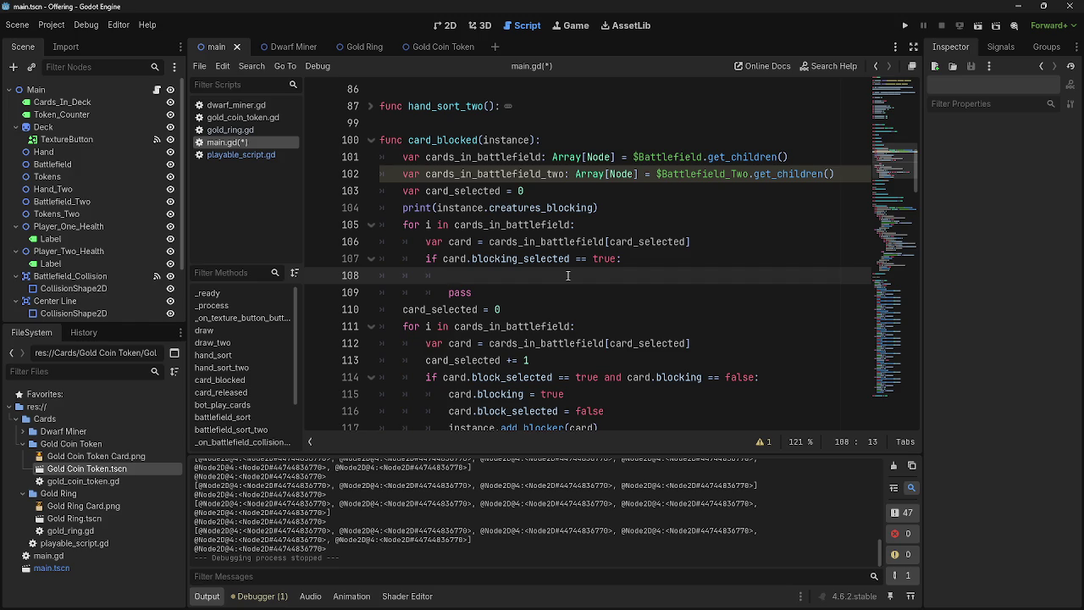
Write a loop over cards_in_battlefield_two on line 108 with a pass body, removing the old pass
text(for i )
text(card_)
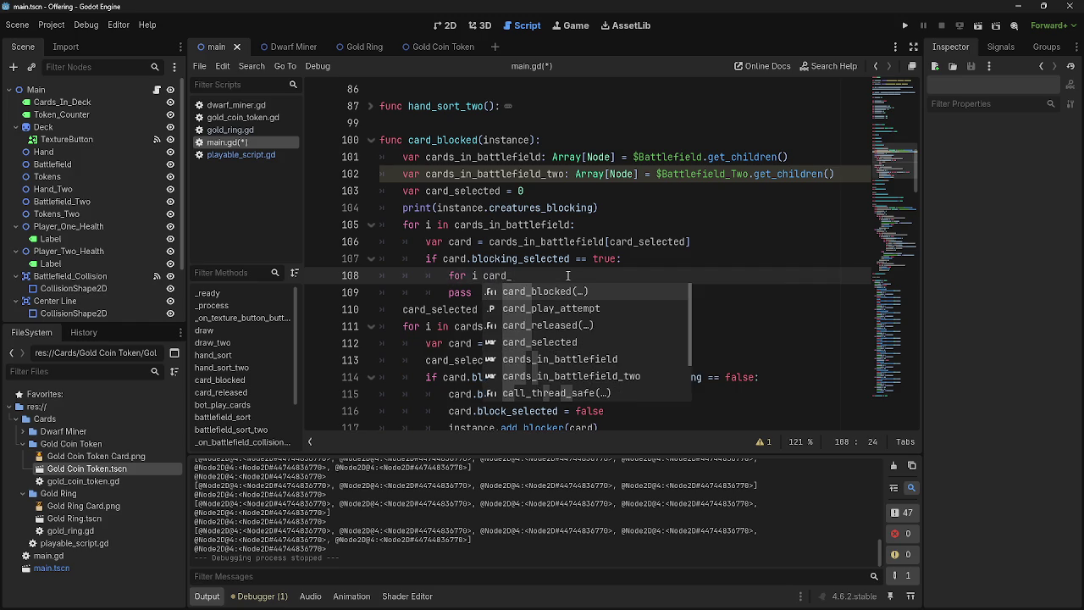
key(BackSpace)
text(s)
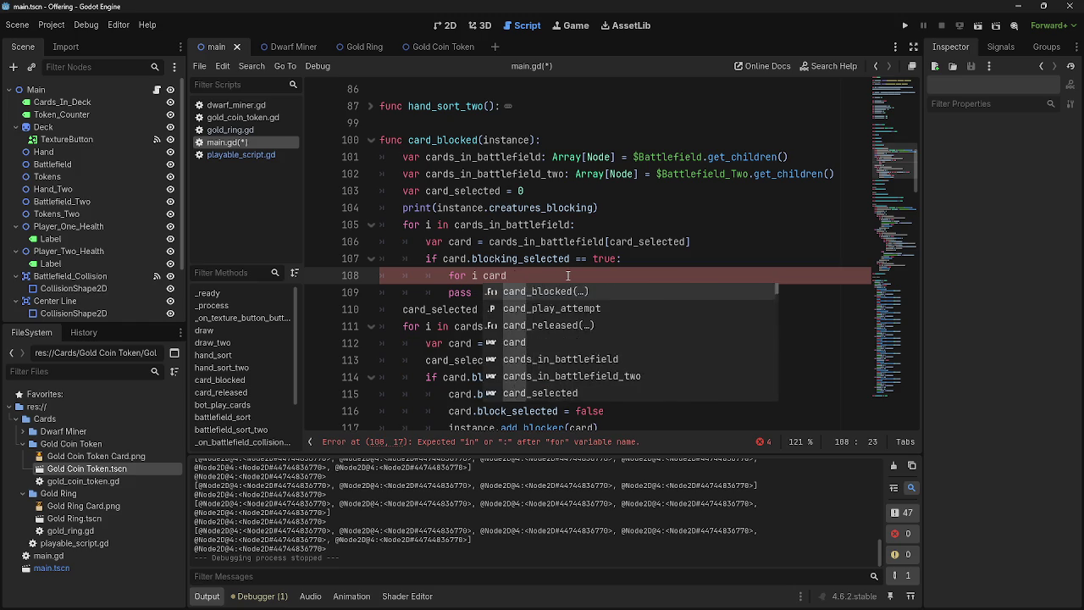
text(_i)
key(Down)
key(Return)
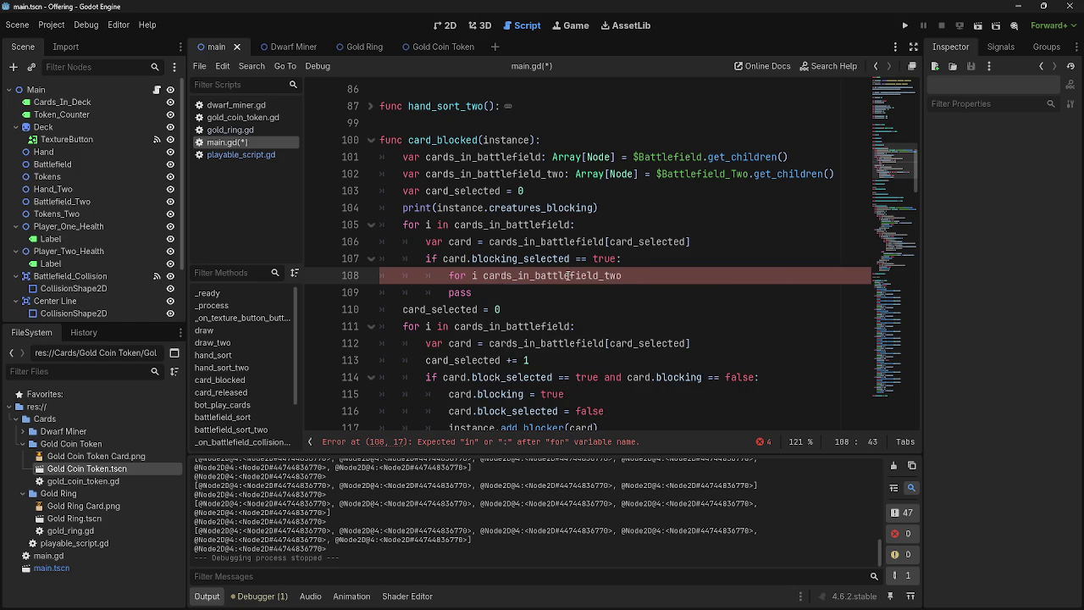
text(:)
key(Return)
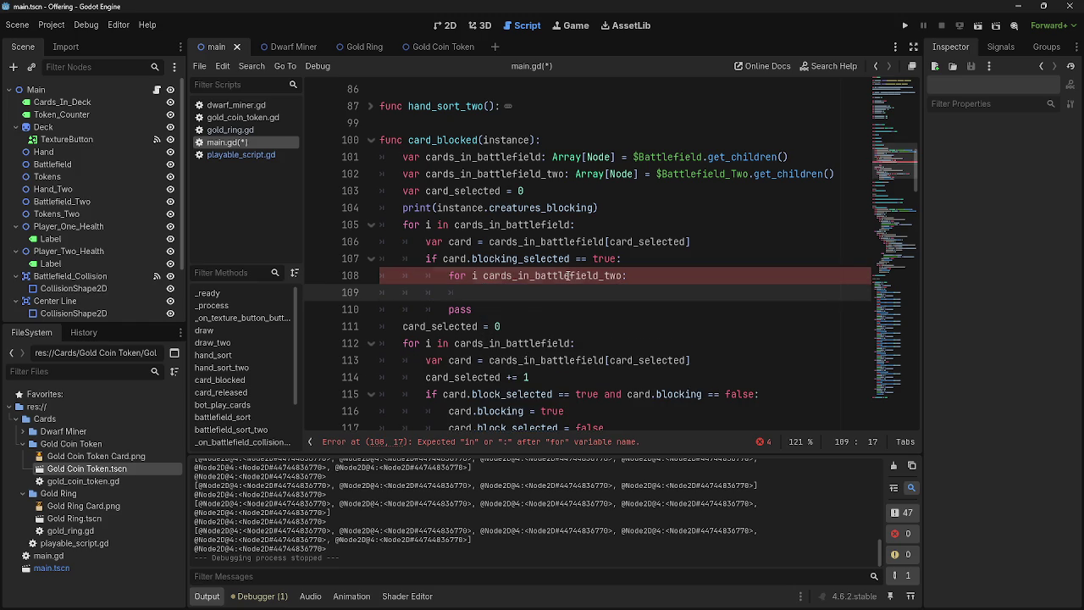
text(pass)
click(468, 309)
drag(398, 310, 500, 309)
key(BackSpace)
Name the inner loop variable j so it reads 'for j in cards_in_battlefield_two:'
click(684, 275)
key(Return)
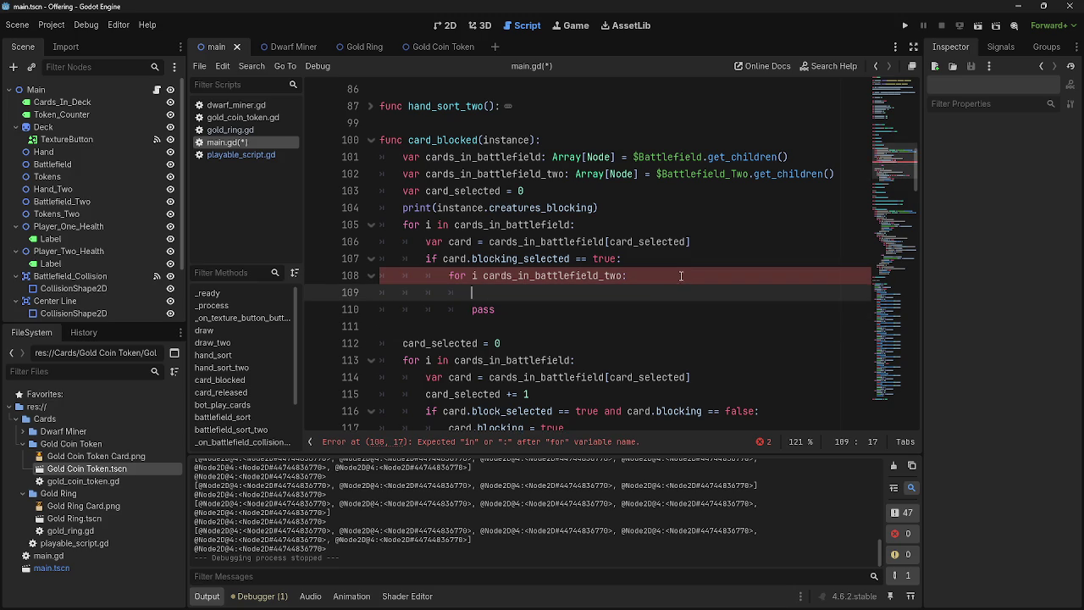
click(479, 276)
text(j)
key(Escape)
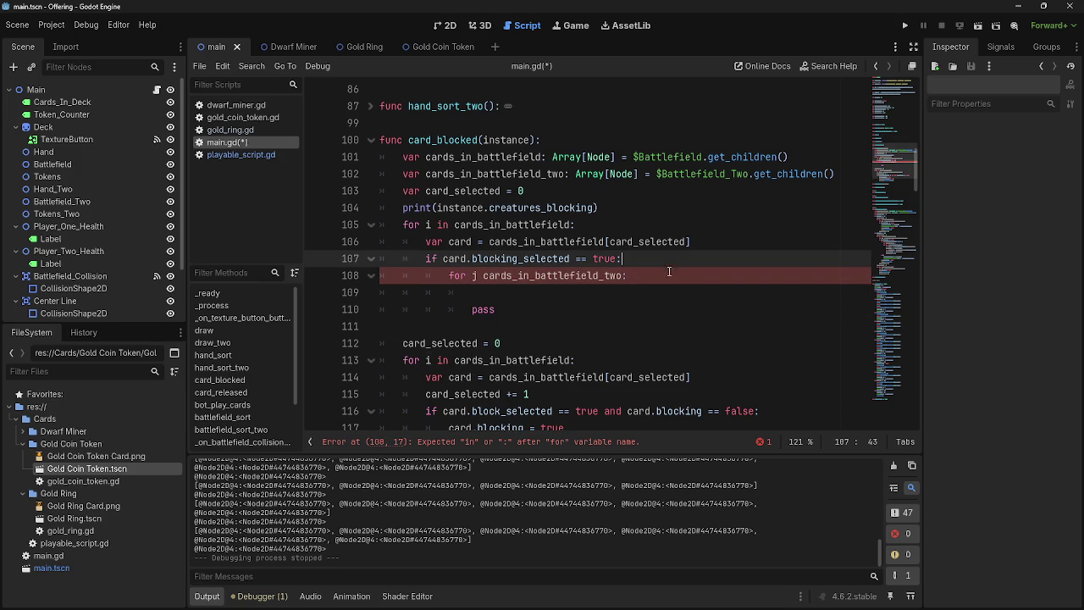
text(in)
click(472, 276)
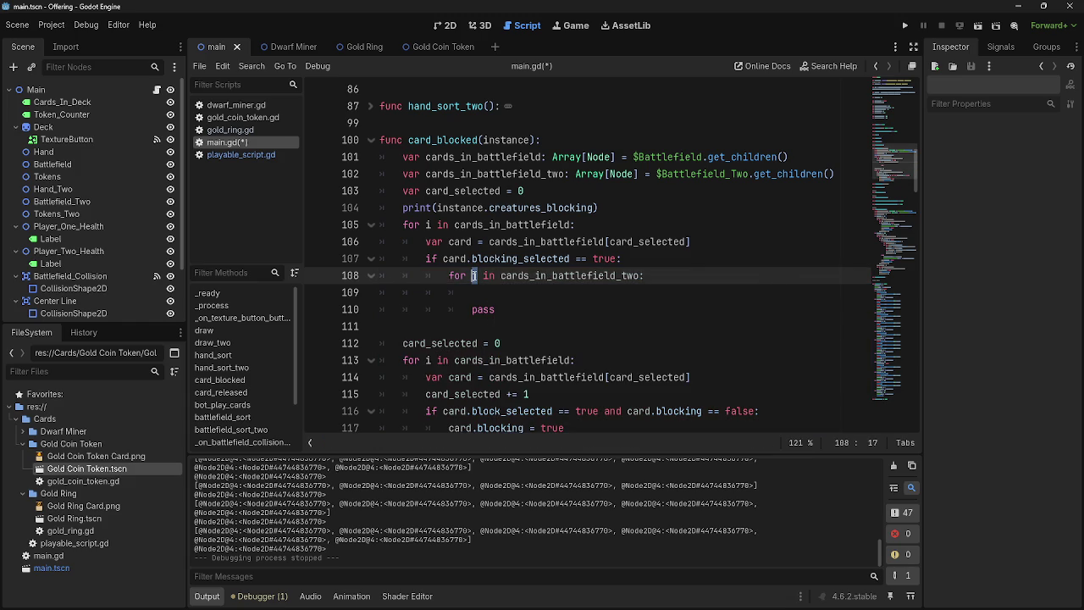
click(496, 295)
key(Up)
key(Down)
scroll(496, 295, down, 5)
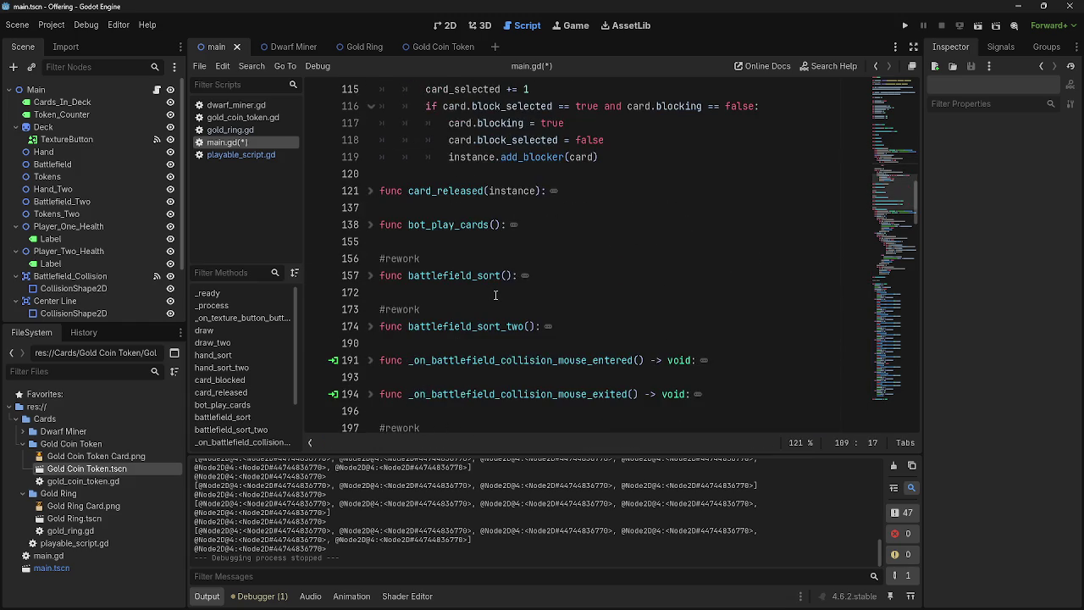
scroll(495, 294, up, 5)
click(472, 276)
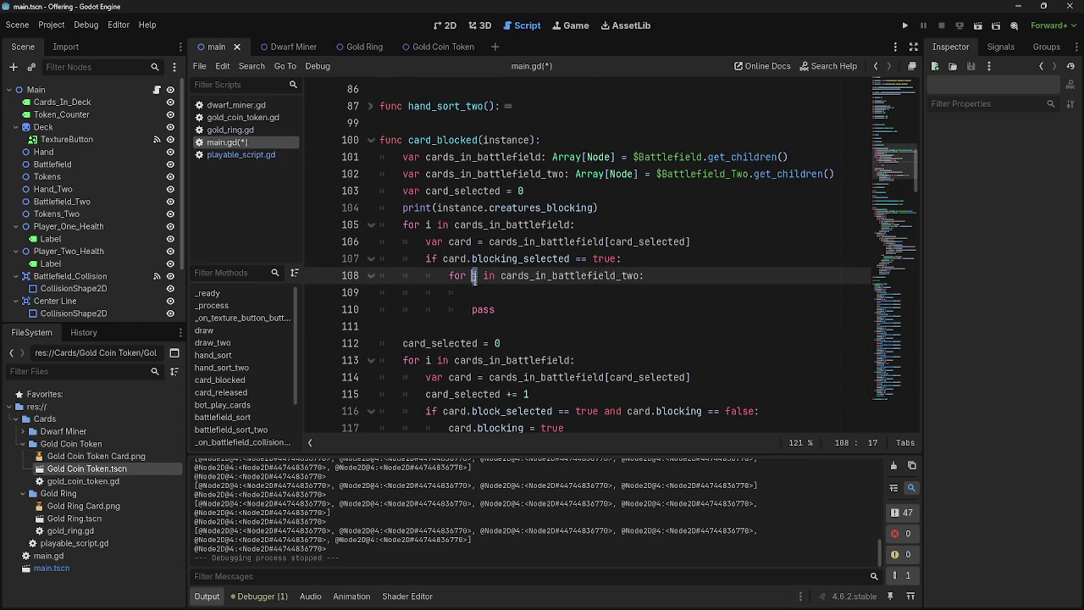
click(427, 227)
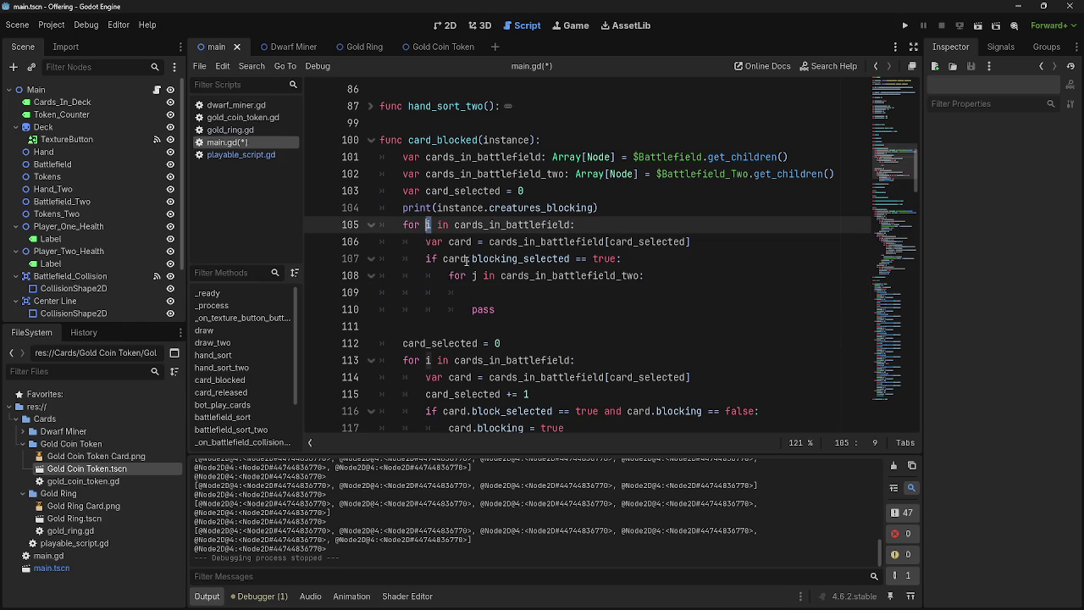
Try an 'if instance' condition on line 109, then erase it again
click(476, 293)
scroll(476, 292, down, 1)
text(if)
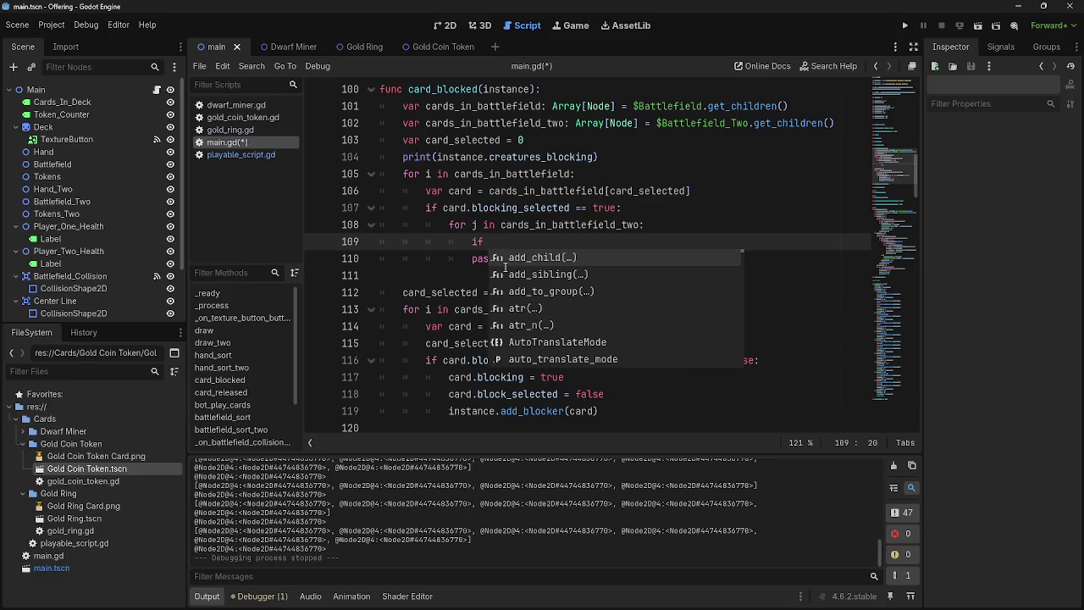
text( instance)
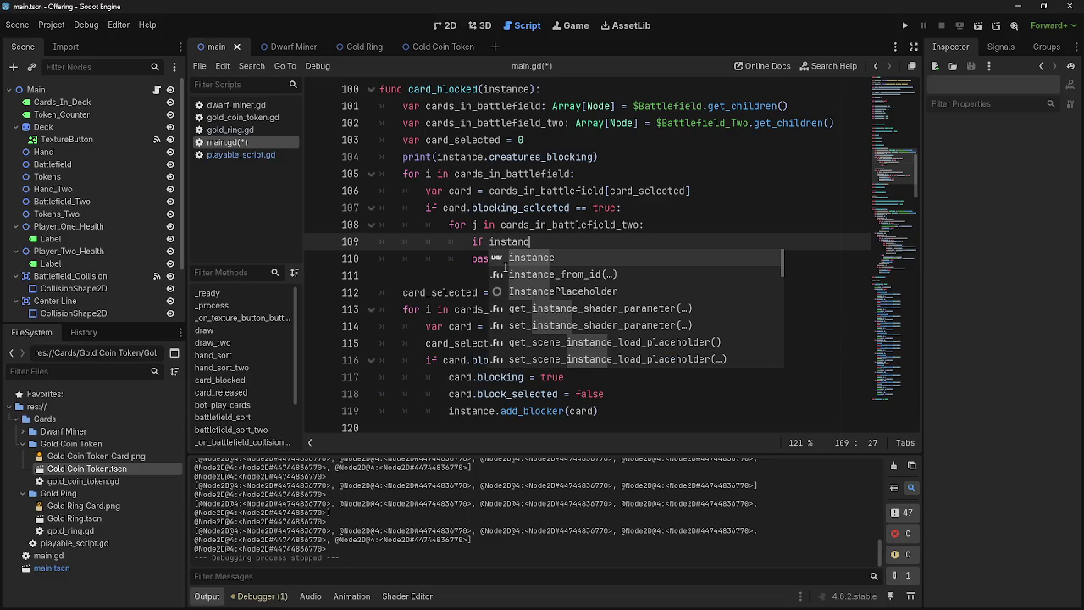
key(BackSpace)
key(BackSpace)
key(BackSpace)
key(BackSpace)
key(BackSpace)
key(BackSpace)
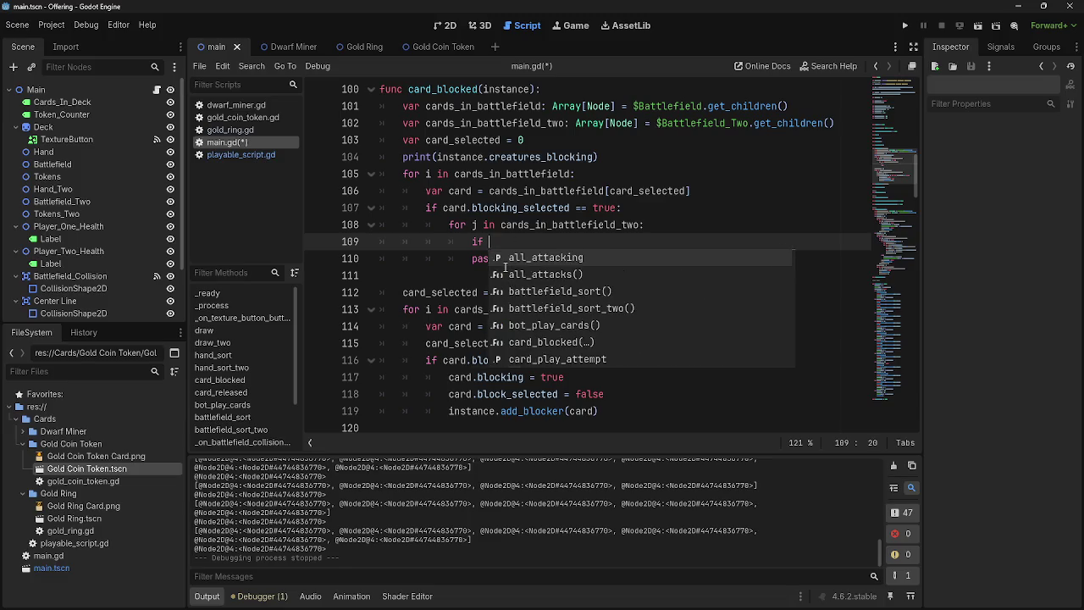
key(BackSpace)
key(BackSpace)
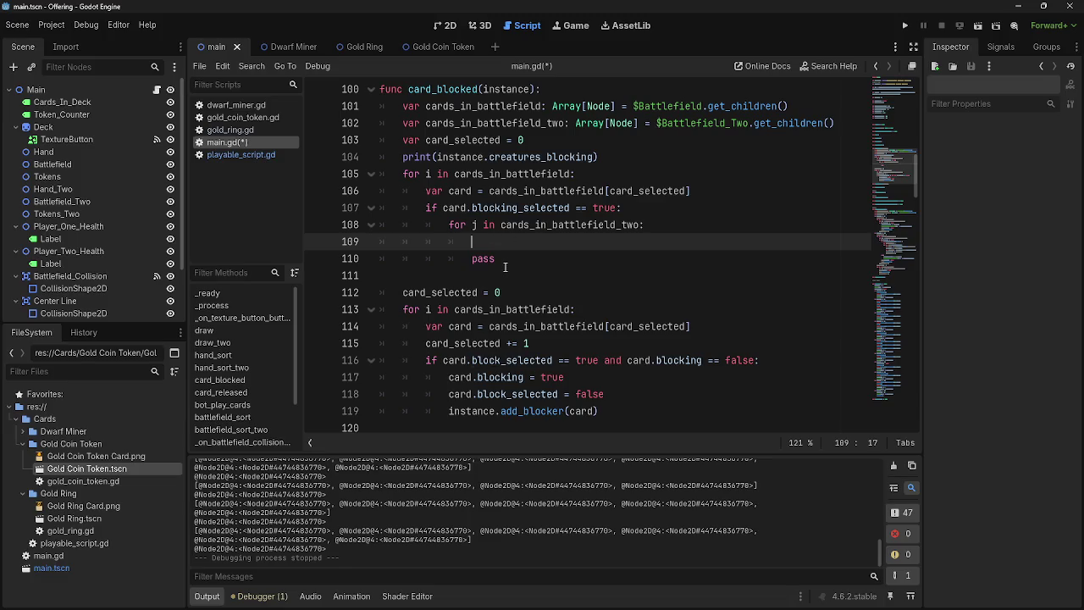
text(card)
key(BackSpace)
key(BackSpace)
key(BackSpace)
Delete the blank line after the inner pass and jump to the definition of instance
scroll(505, 268, up, 2)
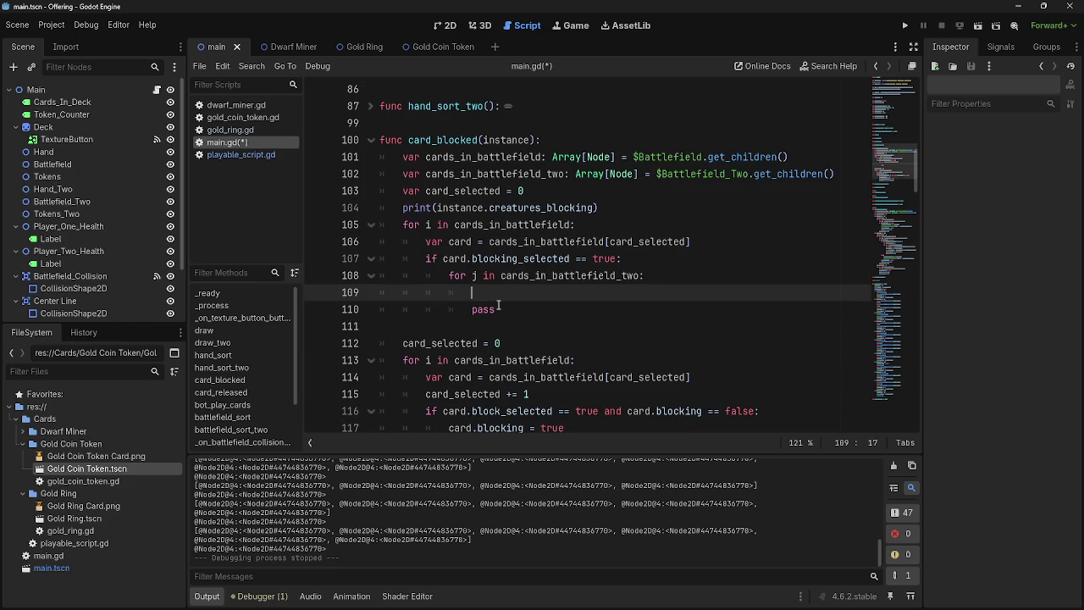
scroll(498, 305, down, 1)
click(381, 326)
key(Delete)
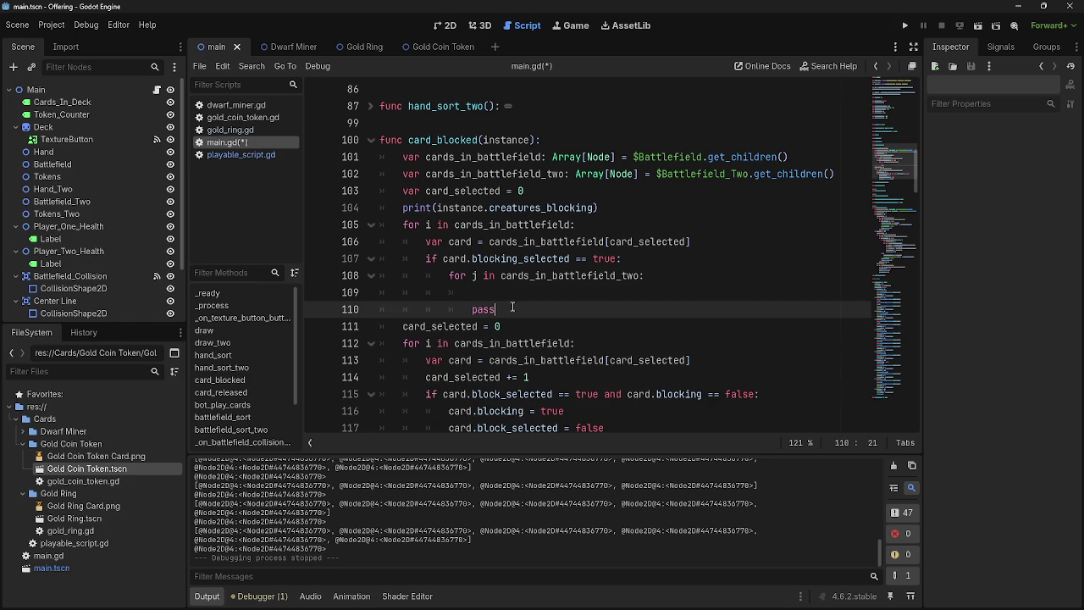
click(513, 292)
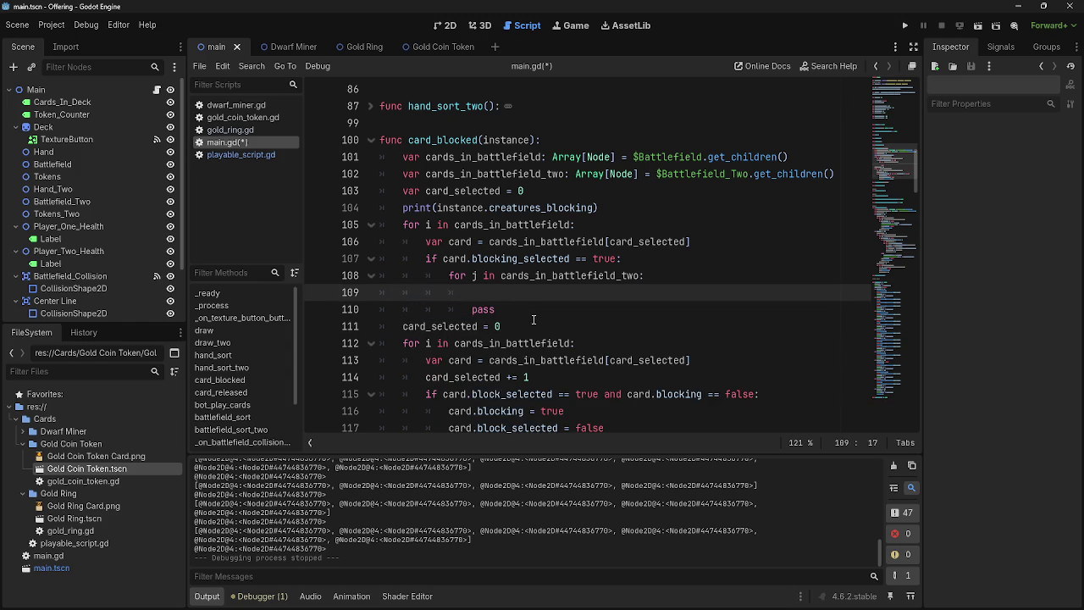
ctrl+click(478, 207)
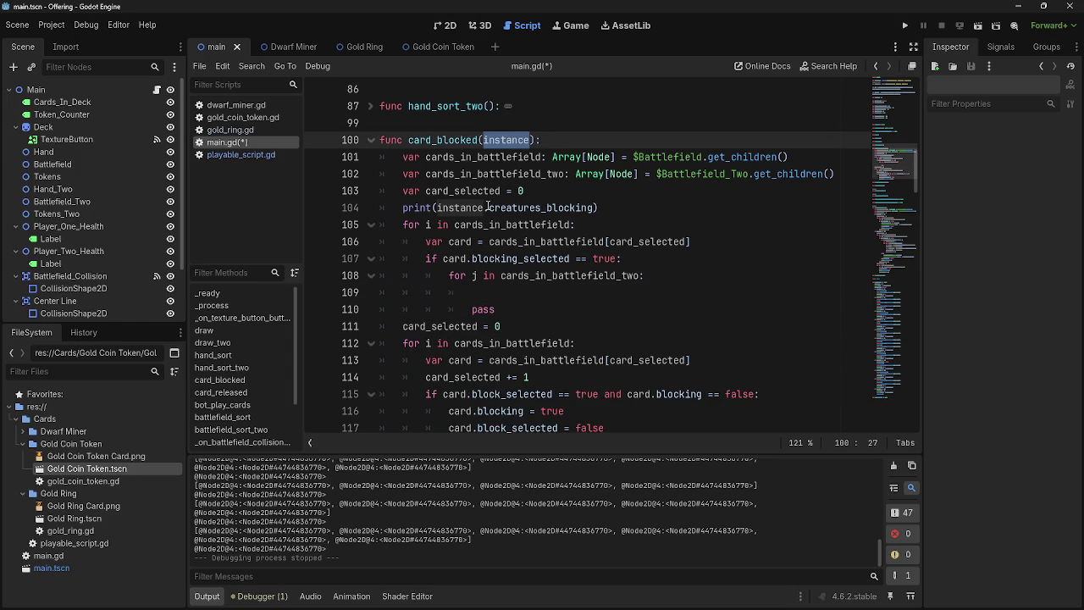
double_click(461, 207)
double_click(515, 141)
click(513, 207)
double_click(464, 207)
click(572, 211)
mouse_move(601, 208)
mouse_down()
mouse_move(388, 217)
mouse_move(383, 208)
mouse_up()
key(BackSpace)
drag(593, 207, 524, 208)
triple_click(386, 209)
click(581, 195)
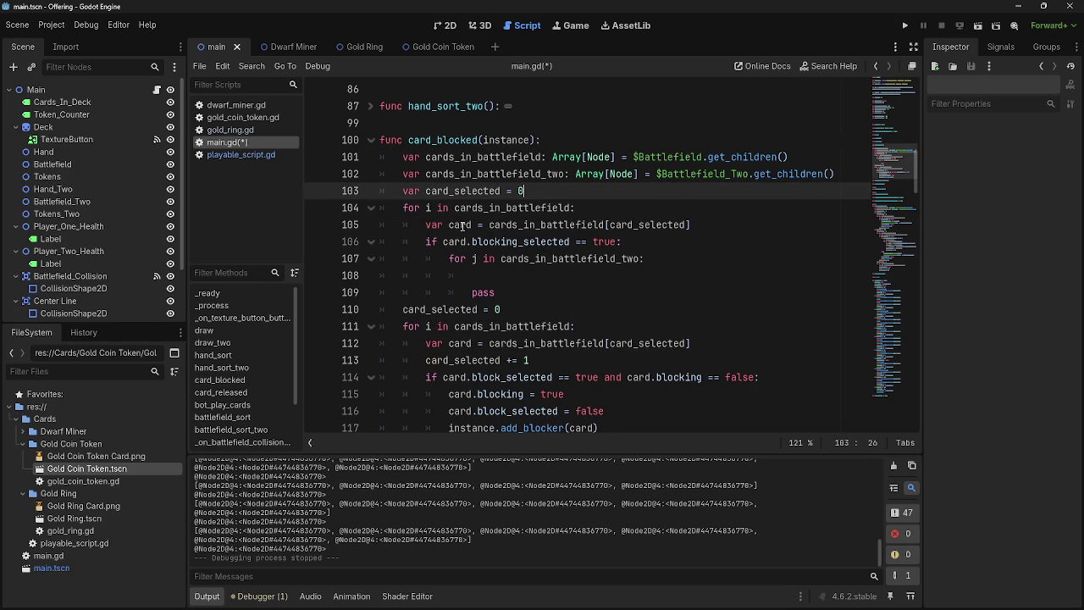
key(ctrl+z)
click(638, 209)
click(632, 226)
click(698, 243)
click(668, 290)
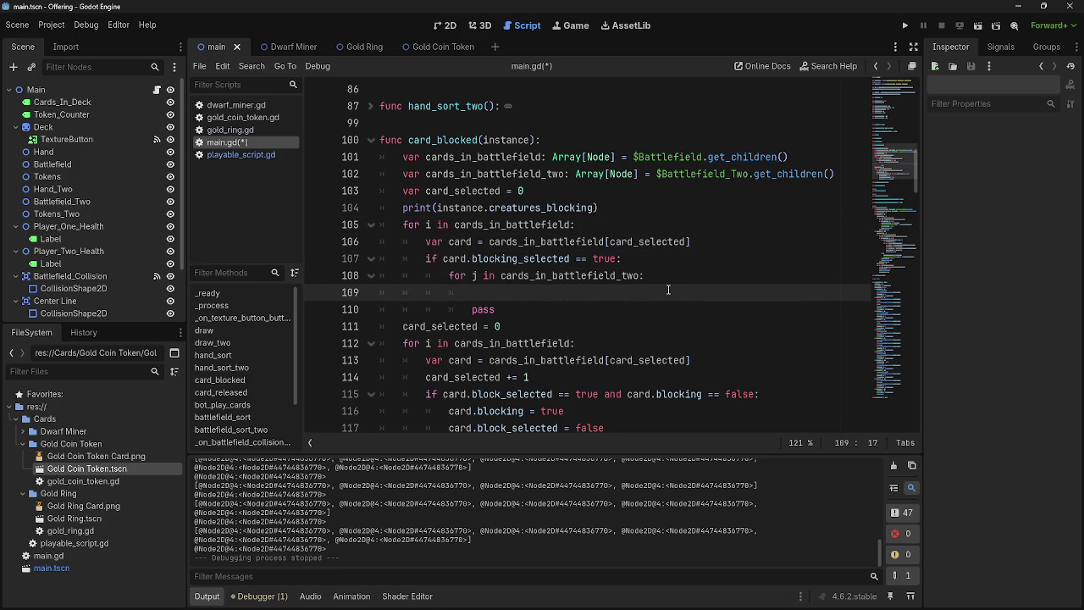
click(452, 275)
click(625, 297)
text(if)
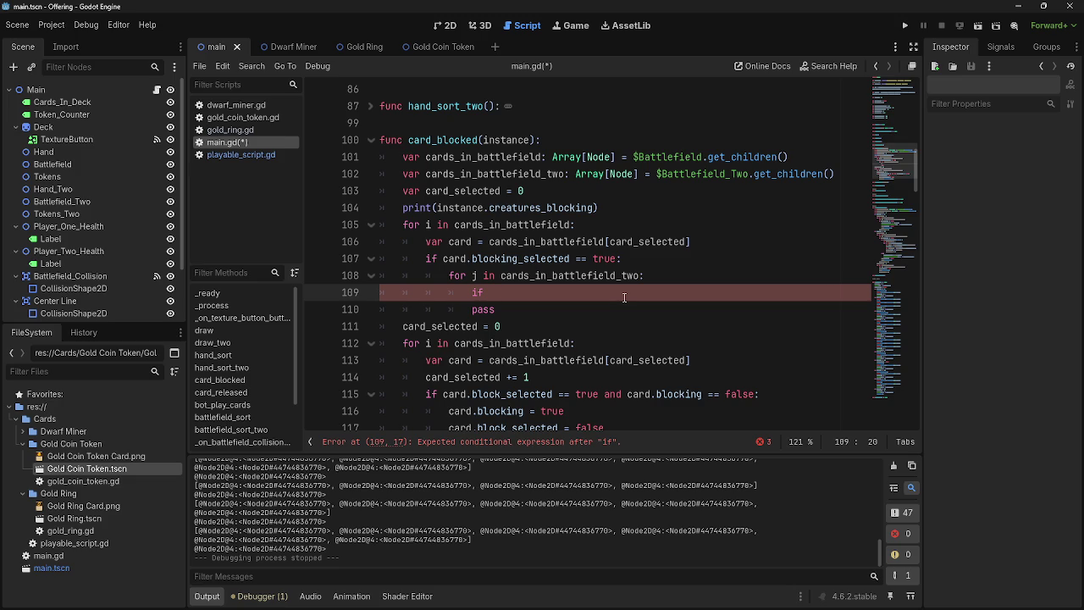
key(BackSpace)
key(BackSpace)
key(BackSpace)
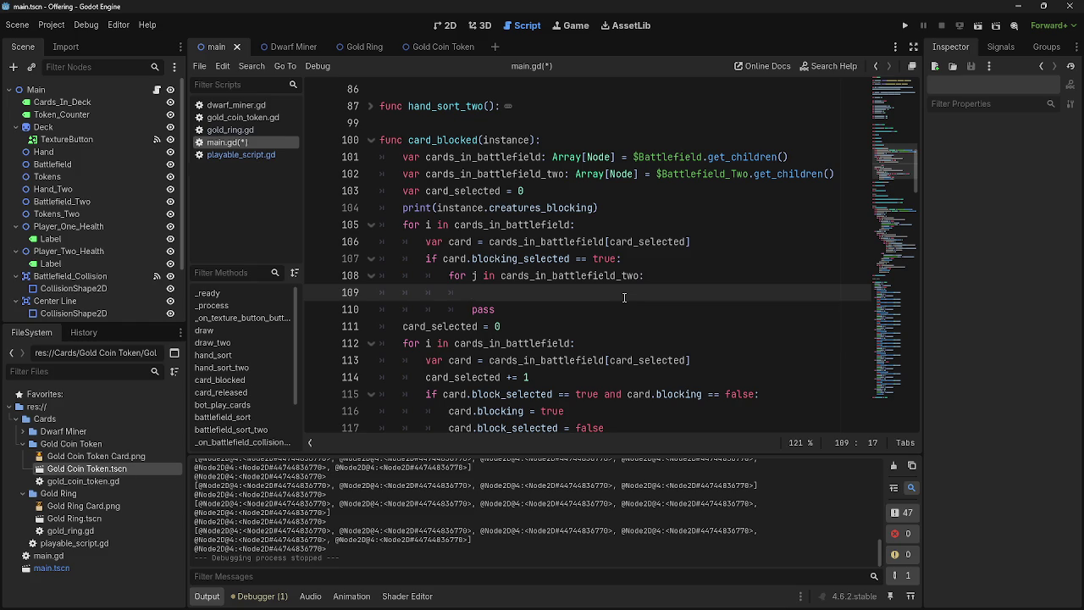
Copy the card assignment from line 106 into a new line inside the inner for loop
click(659, 276)
key(Return)
drag(694, 241, 466, 241)
click(685, 242)
mouse_move(696, 242)
mouse_down()
mouse_move(489, 248)
mouse_move(693, 247)
mouse_up()
key(ctrl+c)
double_click(462, 242)
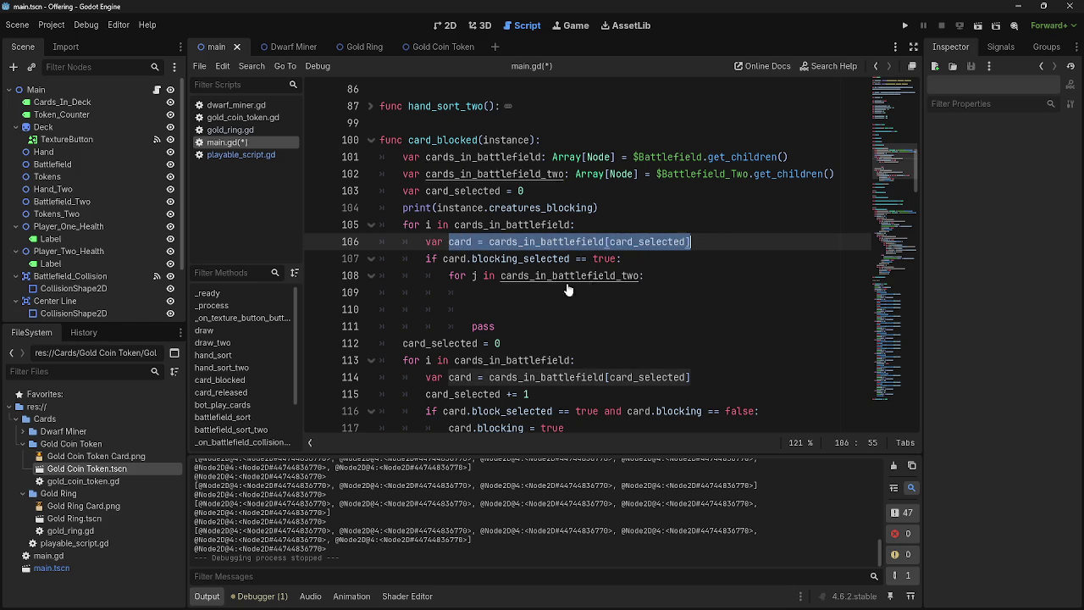
click(546, 289)
key(ctrl+v)
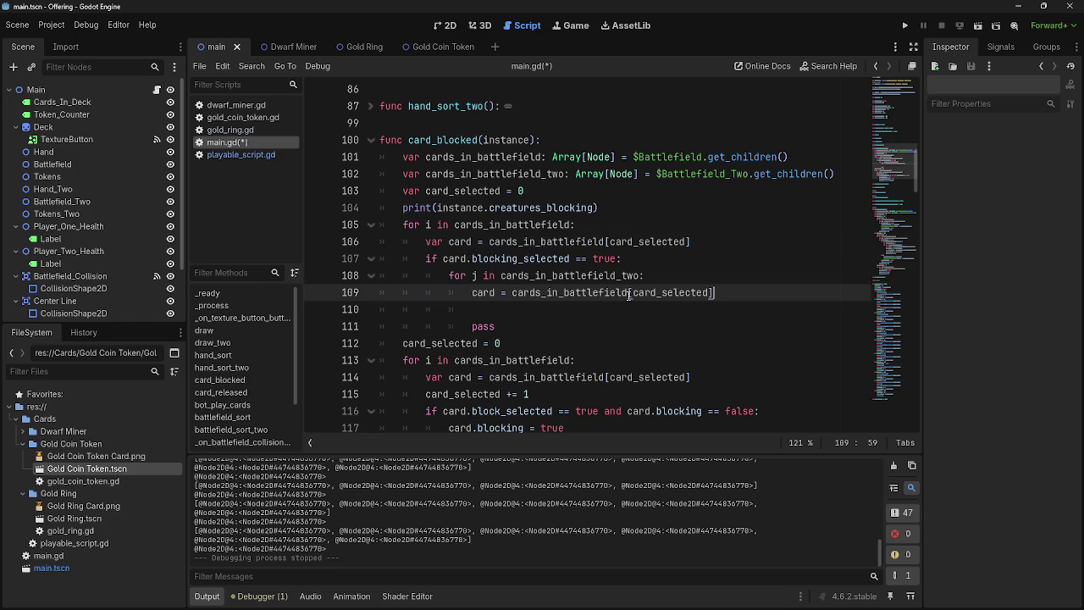
Add 'card_selected = 0' on a new line above the inner for loop
click(671, 276)
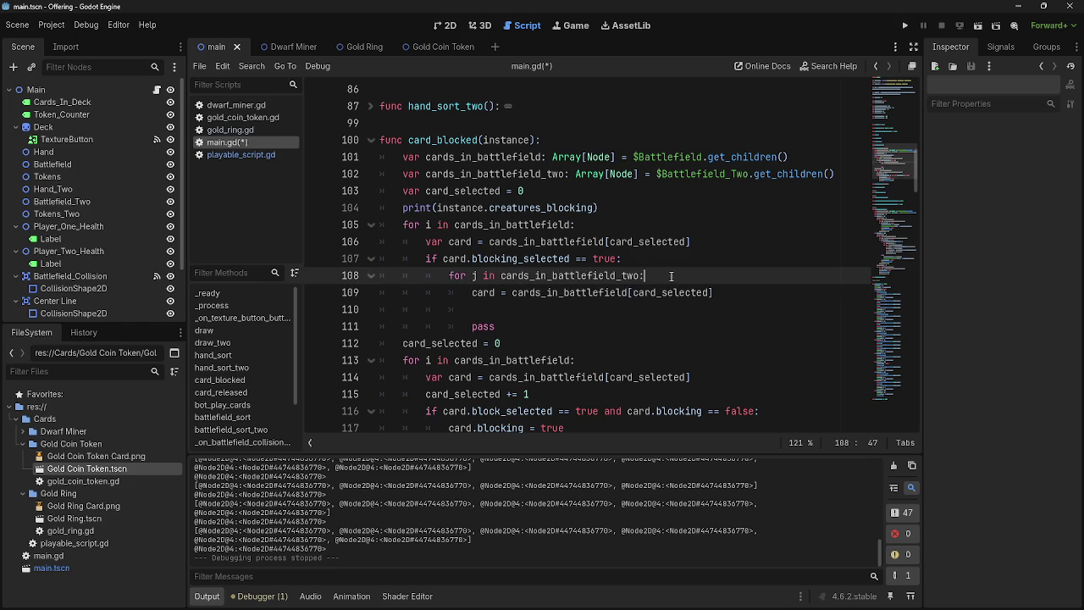
key(Up)
key(Return)
text(card_selected=)
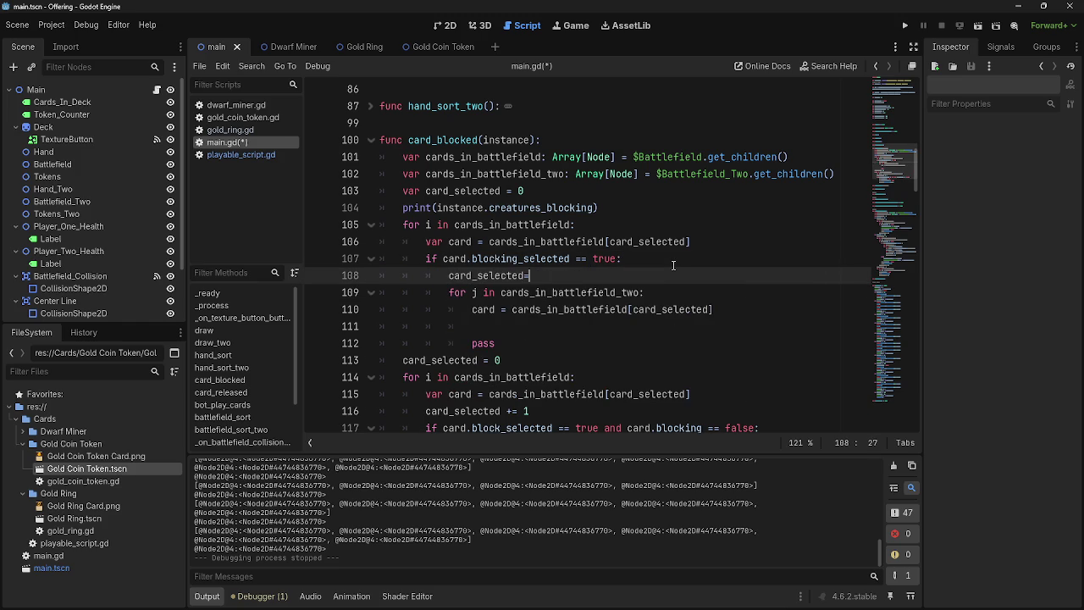
key(BackSpace)
text(= 0)
Locate cards_in_battlefield on line 110, positioned just before [card_selected]
click(513, 292)
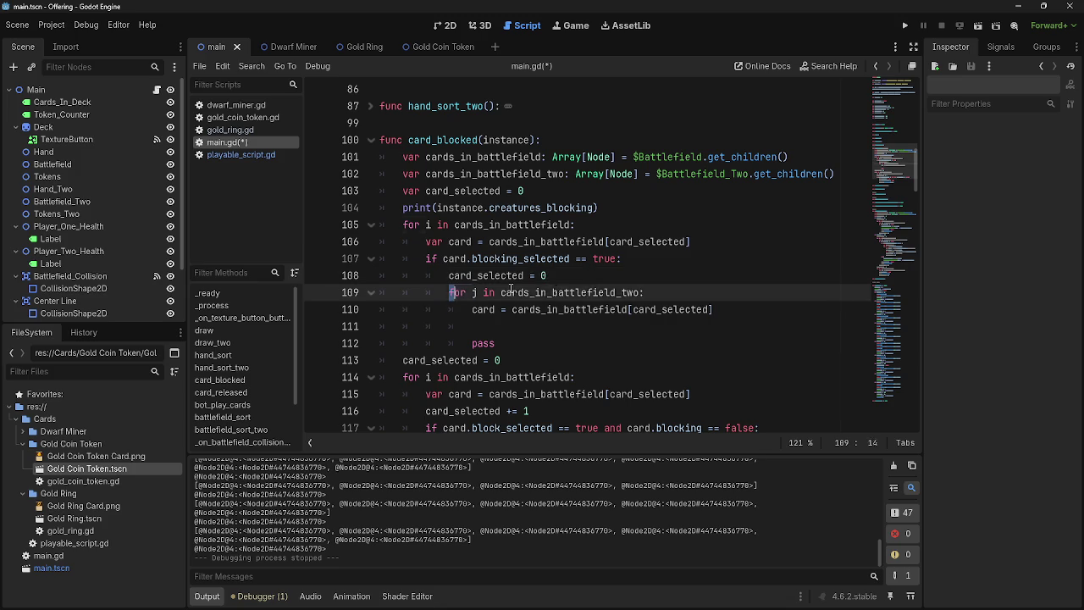
double_click(535, 310)
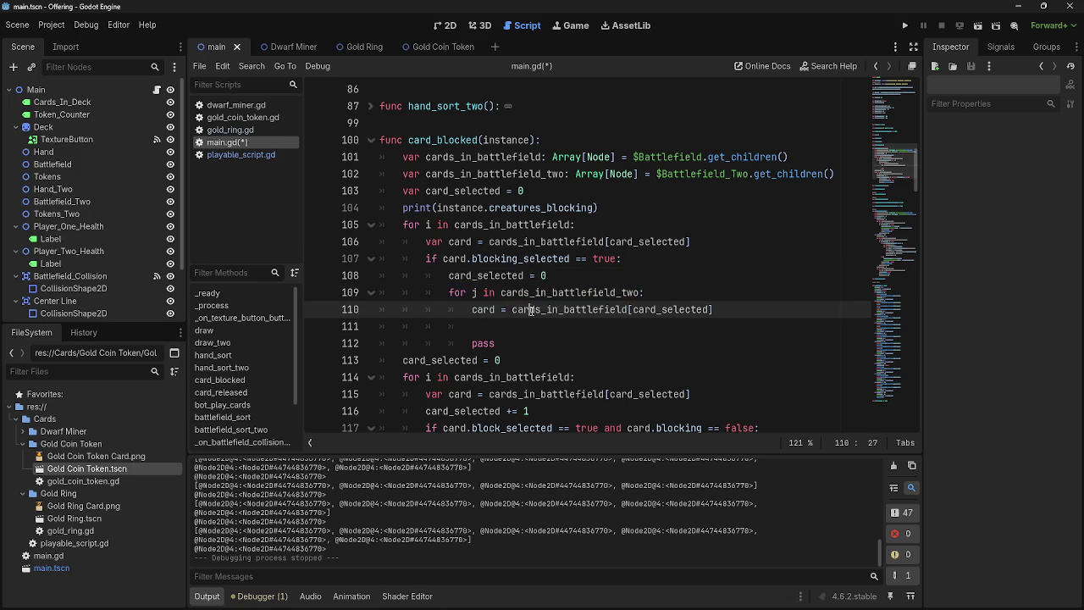
click(758, 313)
click(731, 327)
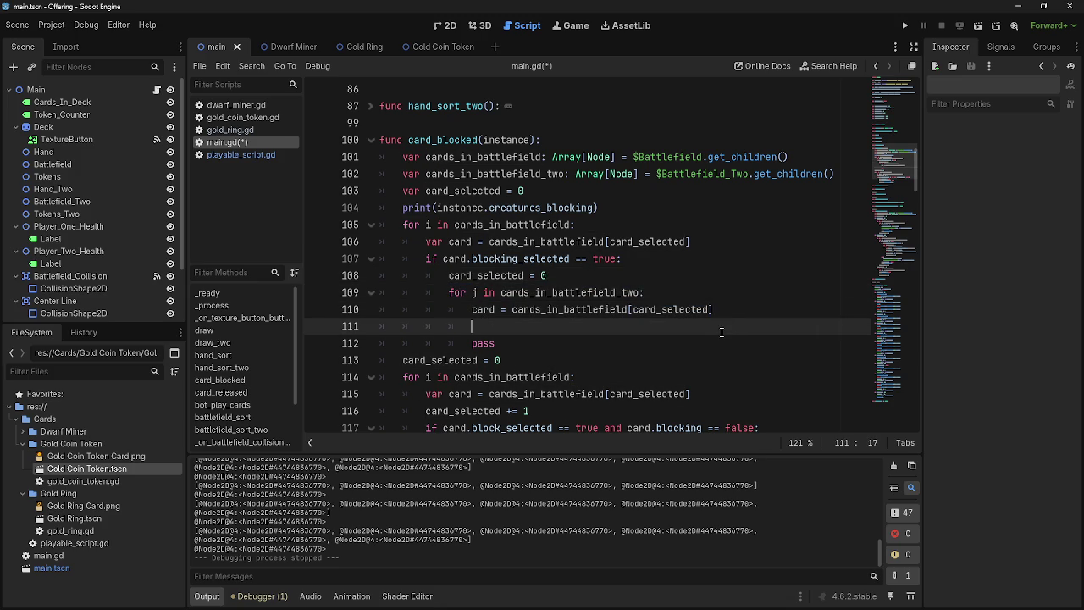
click(629, 311)
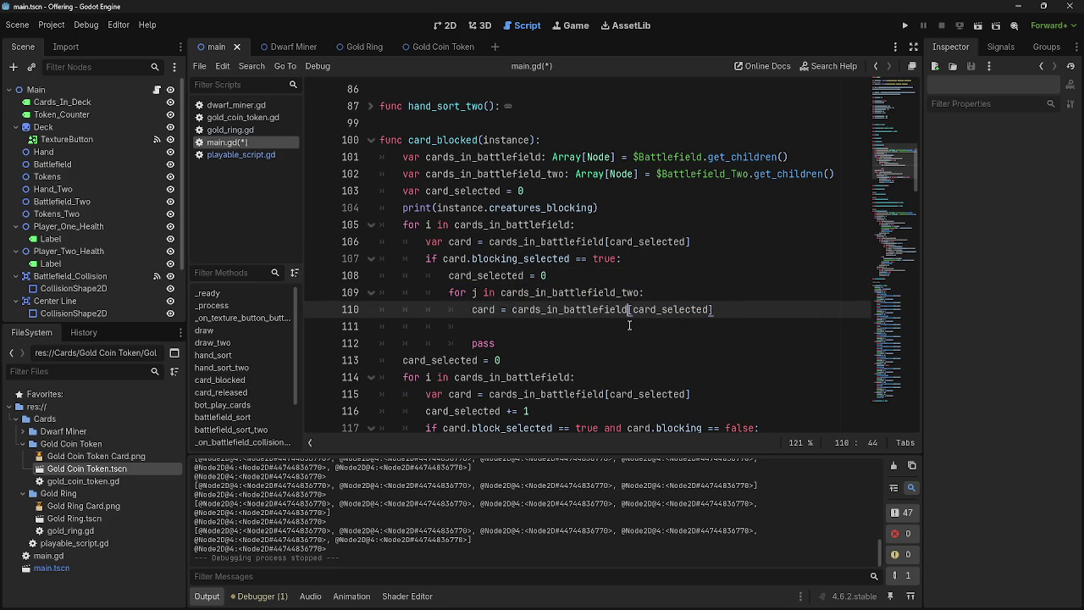
Change line 110 to cards_in_battlefield_two and add 'if card.creatures_blocking.has():' on line 111
text(_two)
click(629, 326)
text(if card.creat)
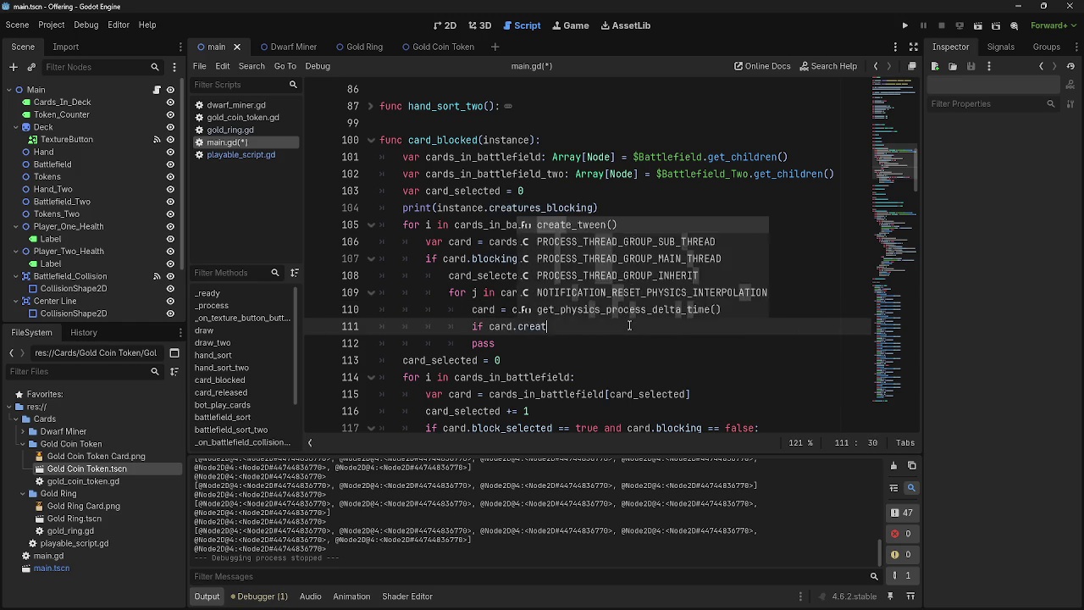
text(ures)
text(_blok)
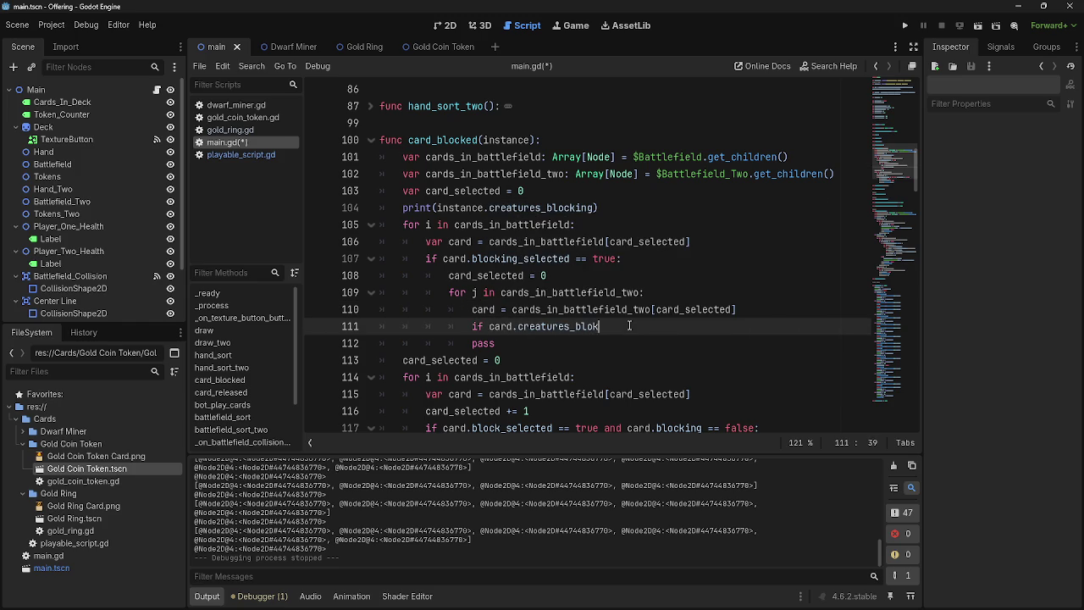
key(BackSpace)
text(cking)
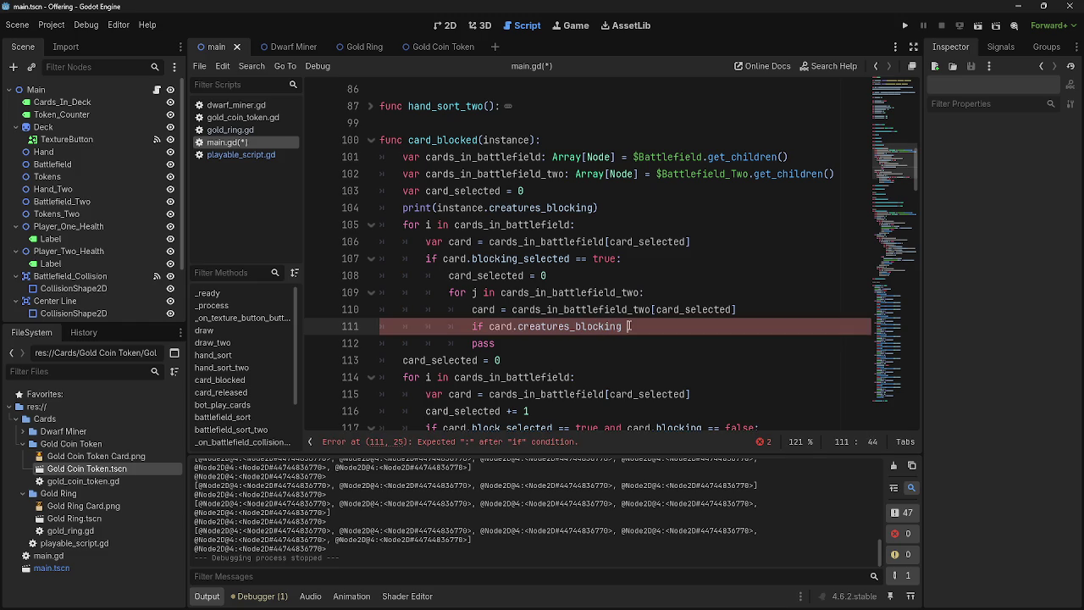
text( .has()
text(:)
click(650, 329)
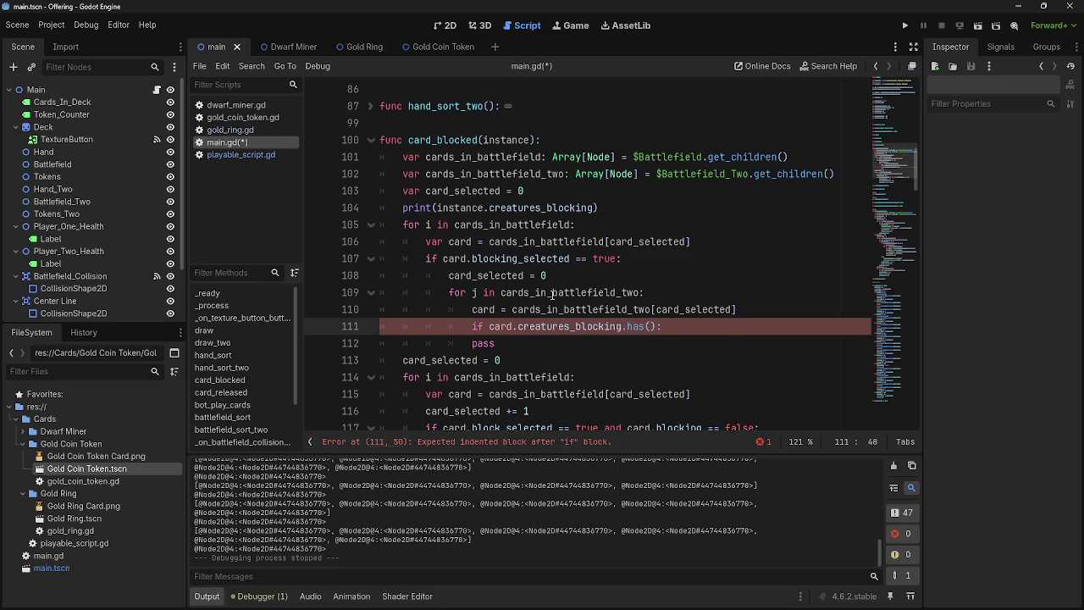
Compare the uses of the card variable on lines 106 and 110
double_click(462, 242)
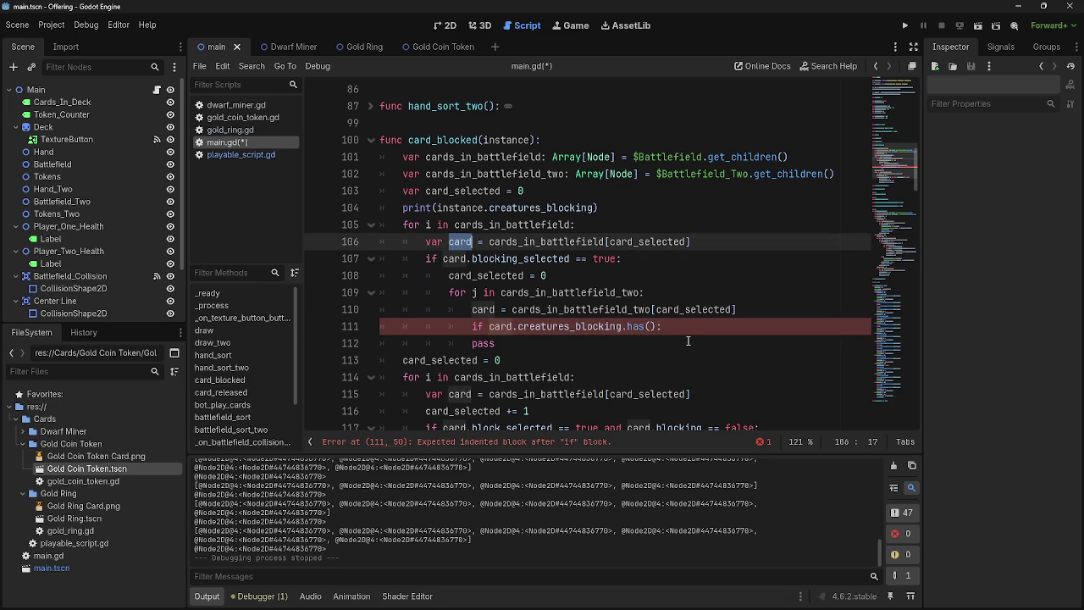
double_click(483, 309)
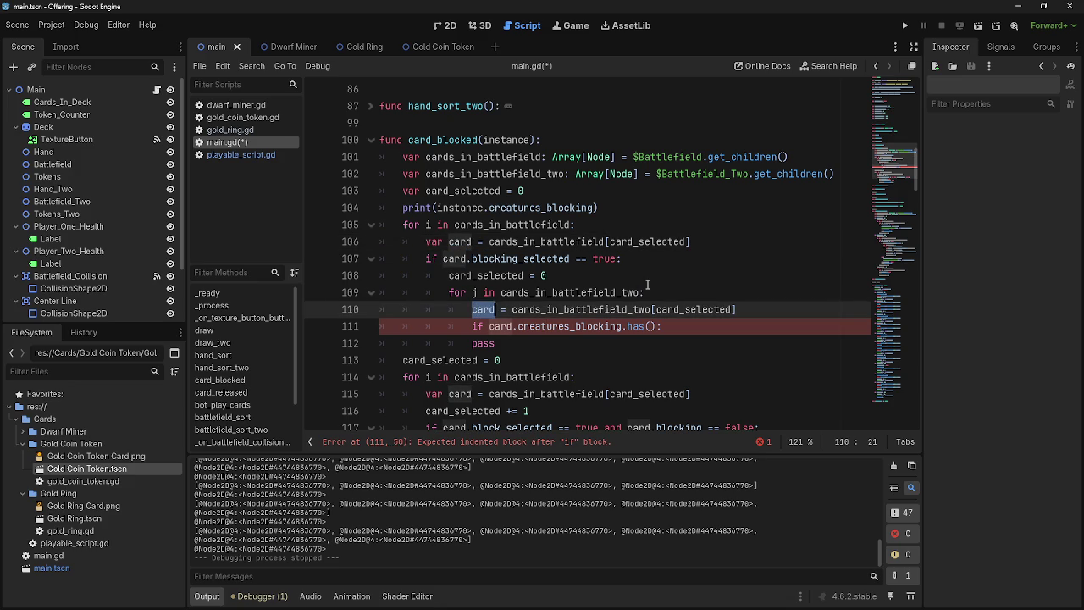
click(501, 312)
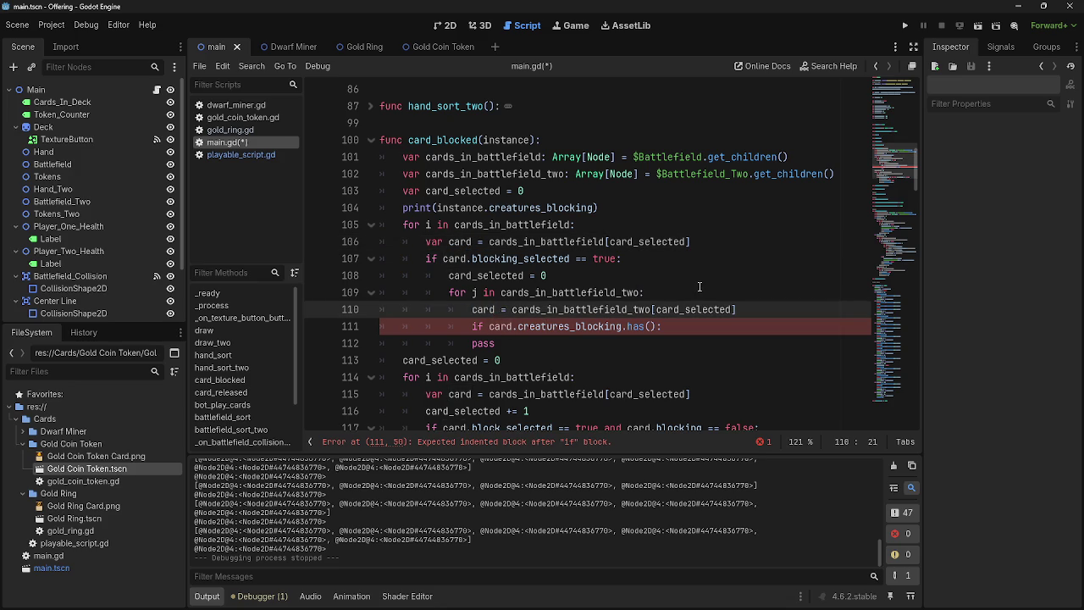
click(472, 312)
Rename card to attacking_card on lines 110 and 111
text(b)
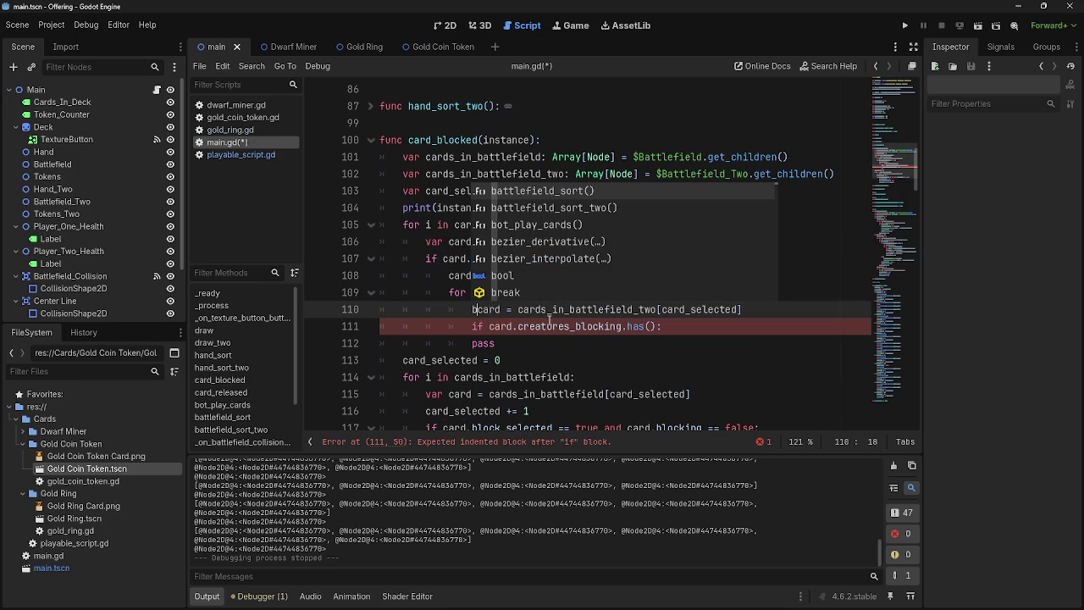
text(locking_)
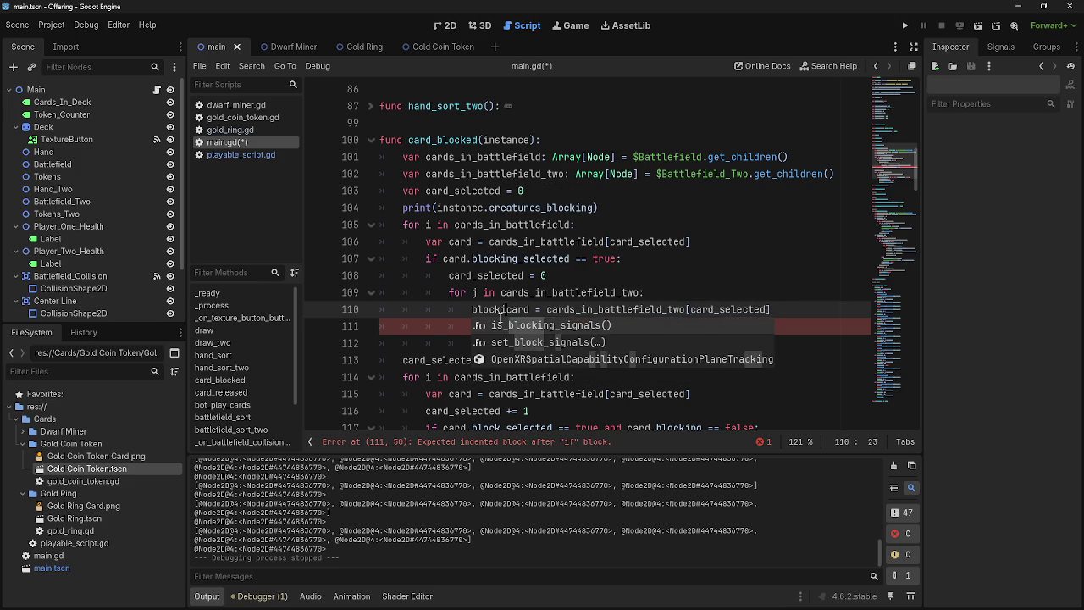
drag(520, 310, 471, 315)
text(attacking)
click(471, 312)
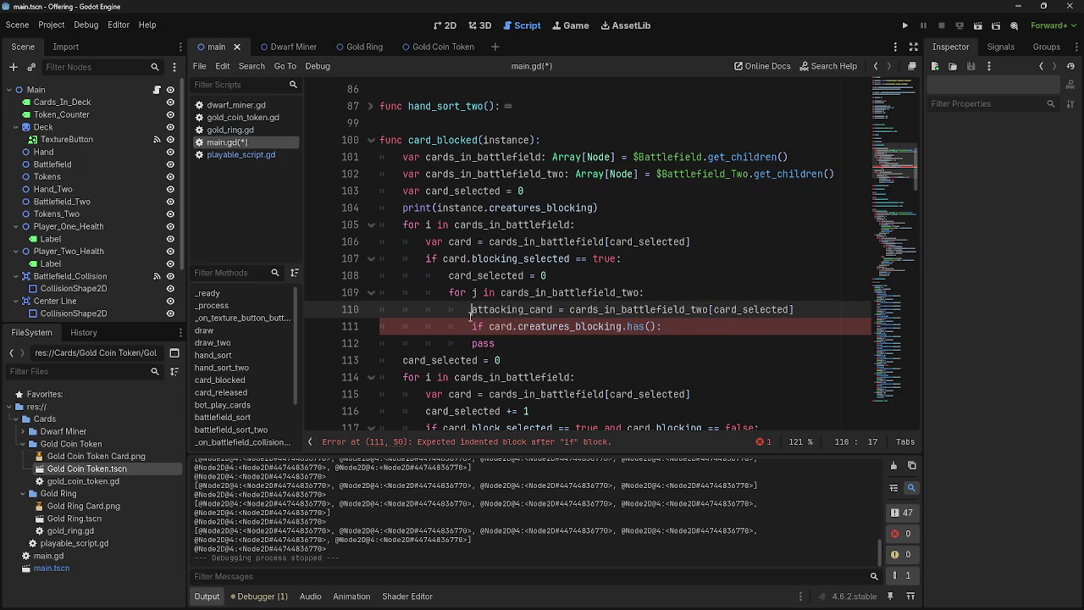
click(489, 327)
text(attacking_)
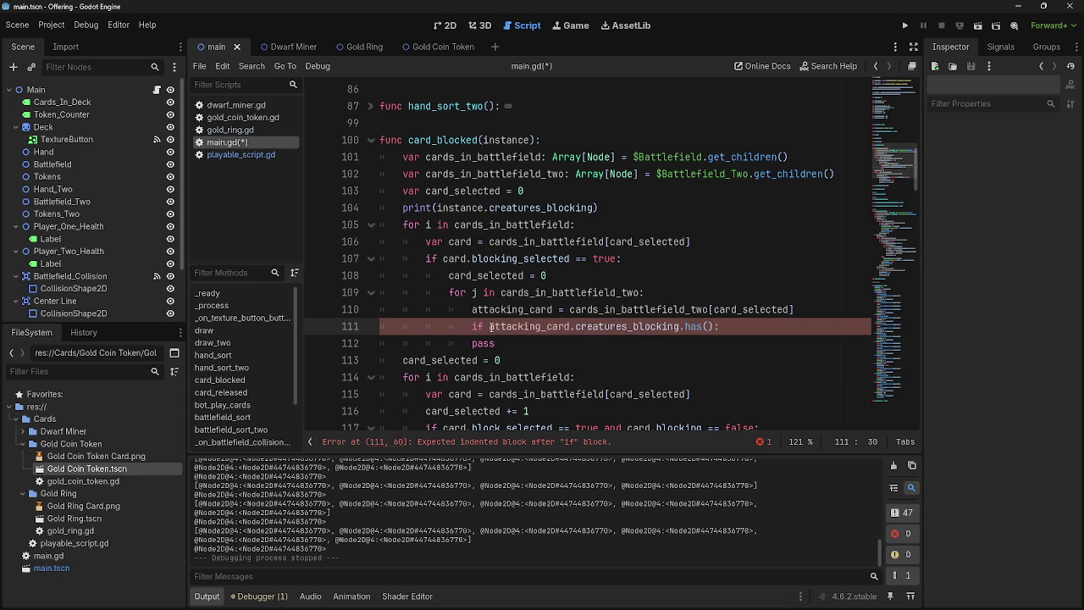
double_click(531, 327)
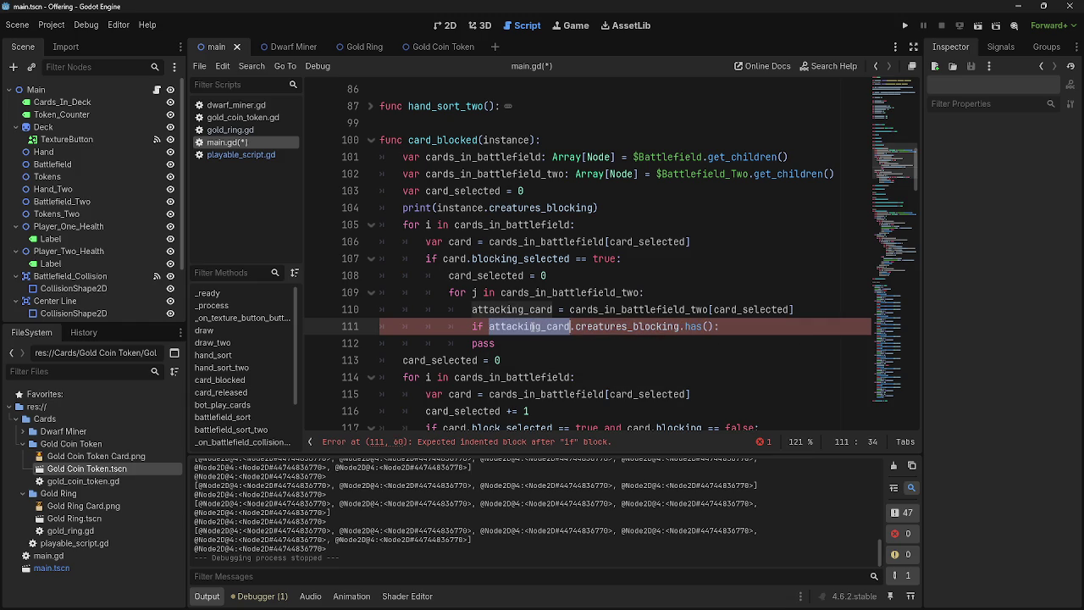
Indent the pass line beneath the if statement
click(627, 344)
click(767, 326)
key(Down)
key(Home)
key(Tab)
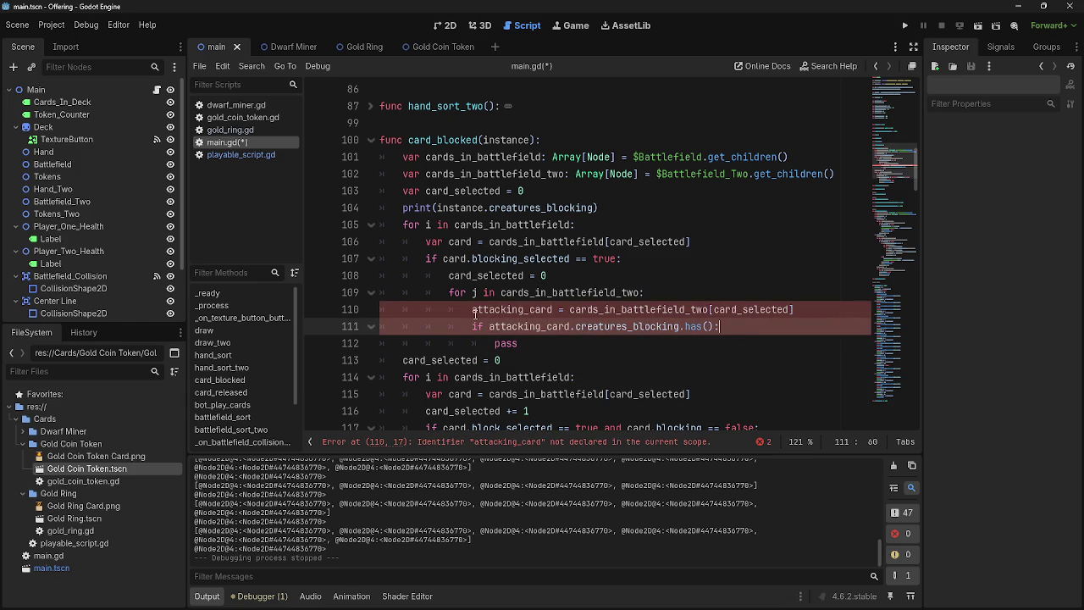
Declare attacking_card with var on line 110
click(502, 310)
double_click(502, 310)
click(471, 310)
text(var)
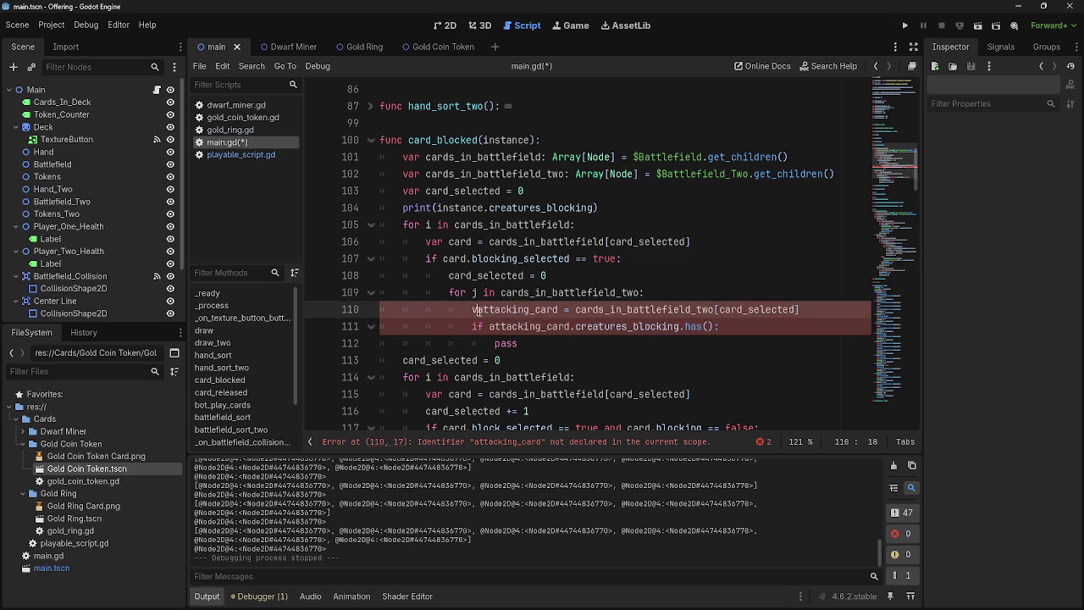
Review the attacking_card and creatures_blocking uses, ending inside the has() brackets
click(743, 330)
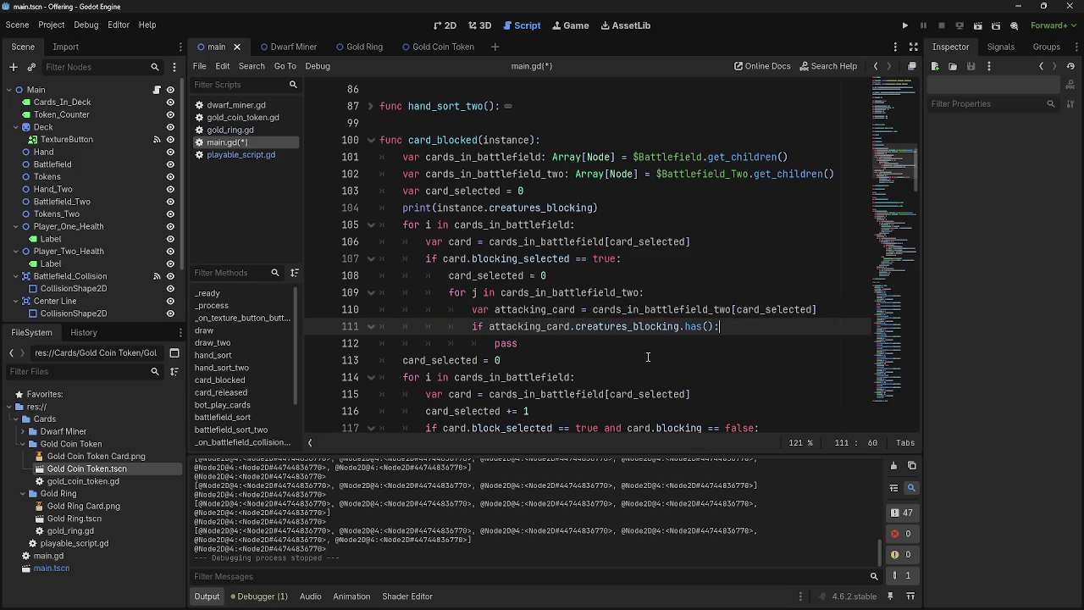
scroll(648, 356, down, 1)
scroll(648, 357, up, 1)
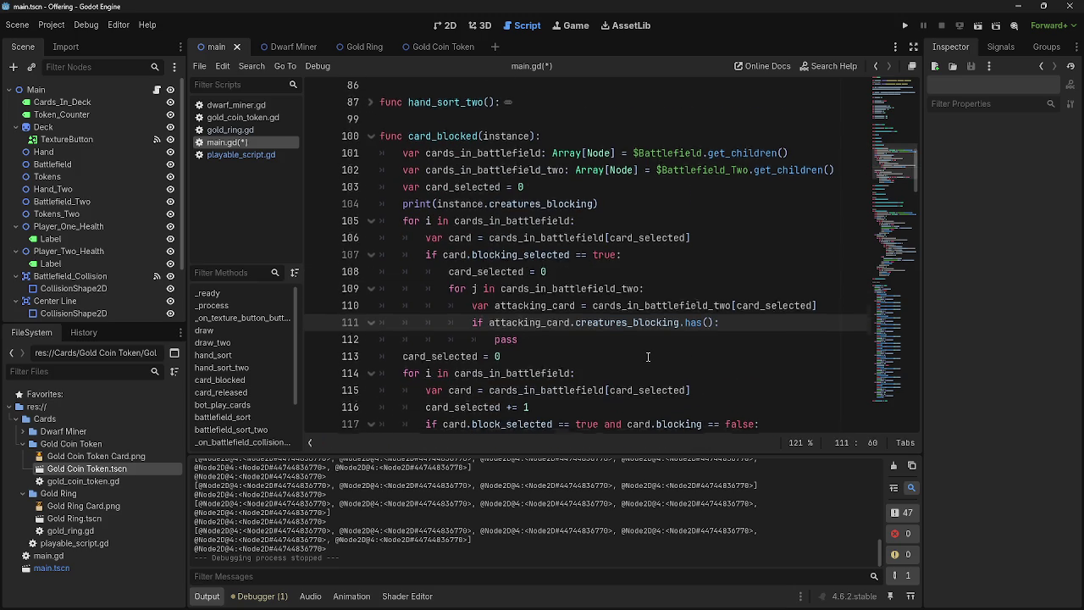
double_click(524, 310)
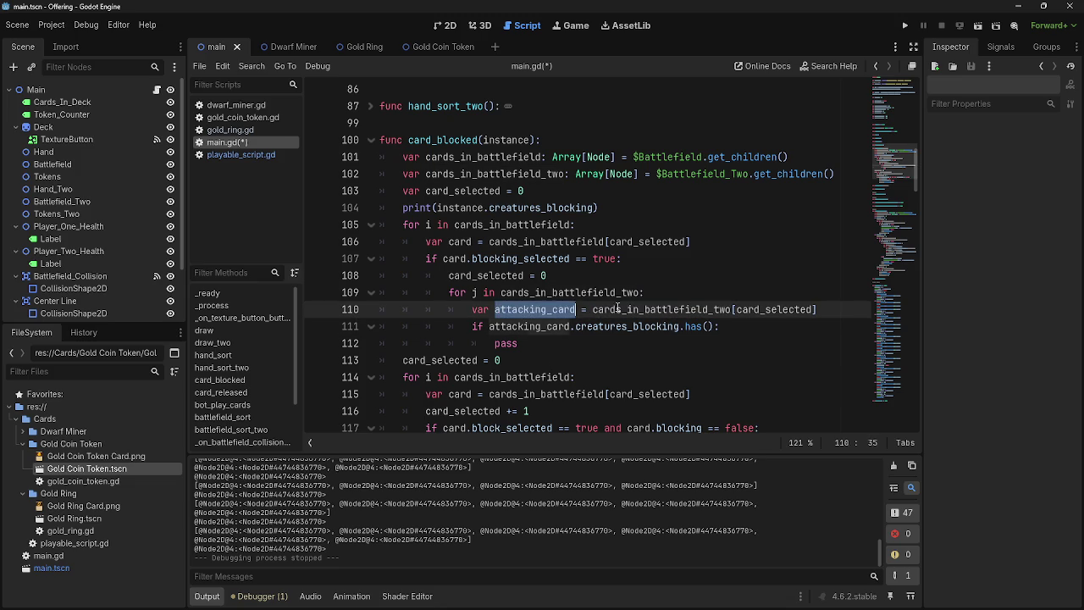
click(555, 326)
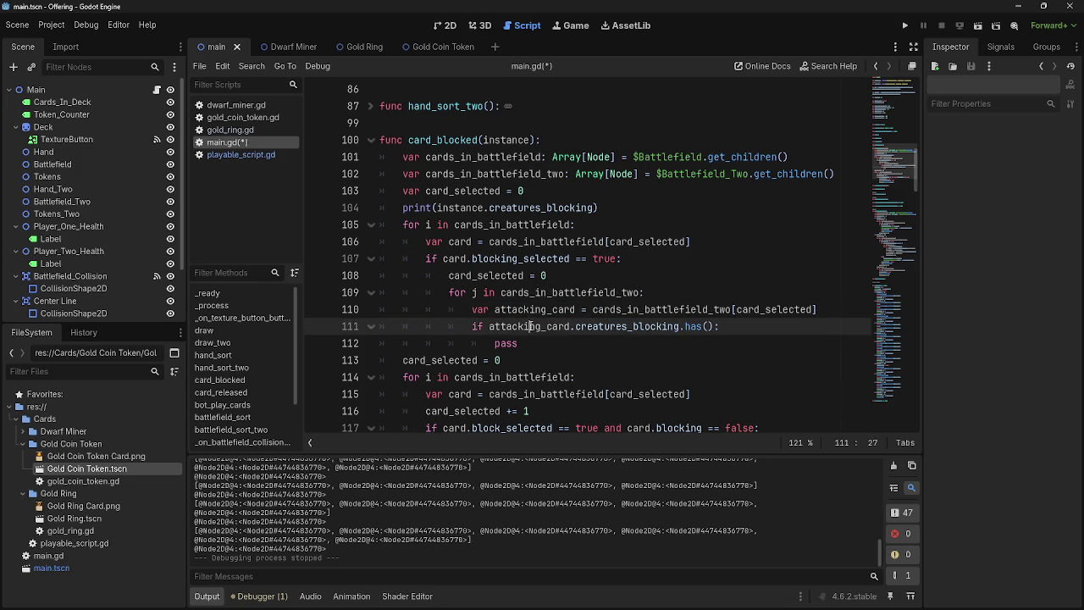
double_click(656, 328)
click(716, 328)
Check has(card) and add 'attacking_card.creatures_blocking.erase(card)' inside the if block
text(card)
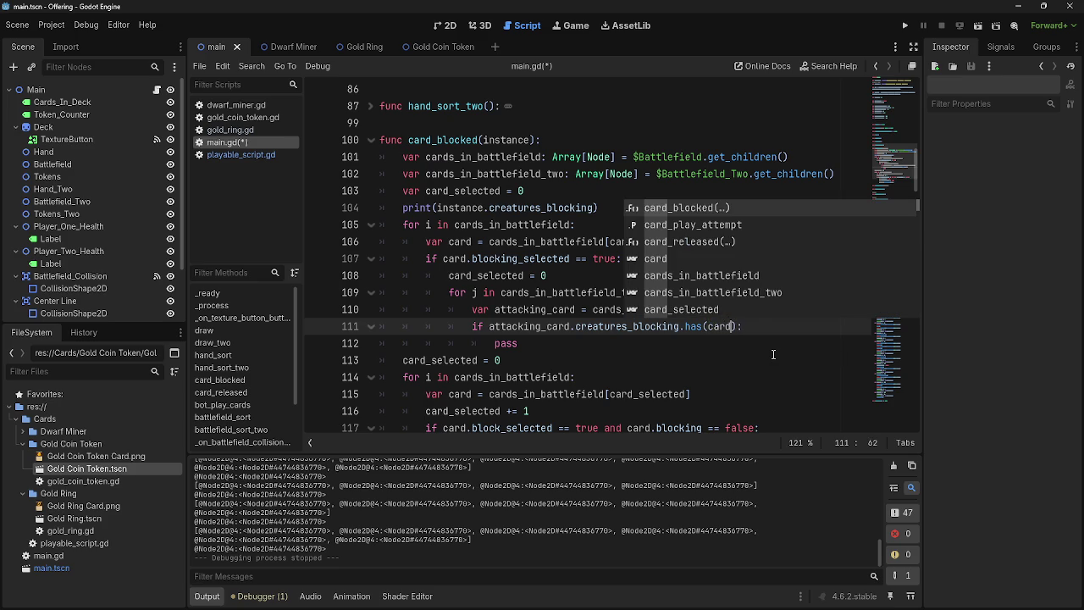
click(758, 327)
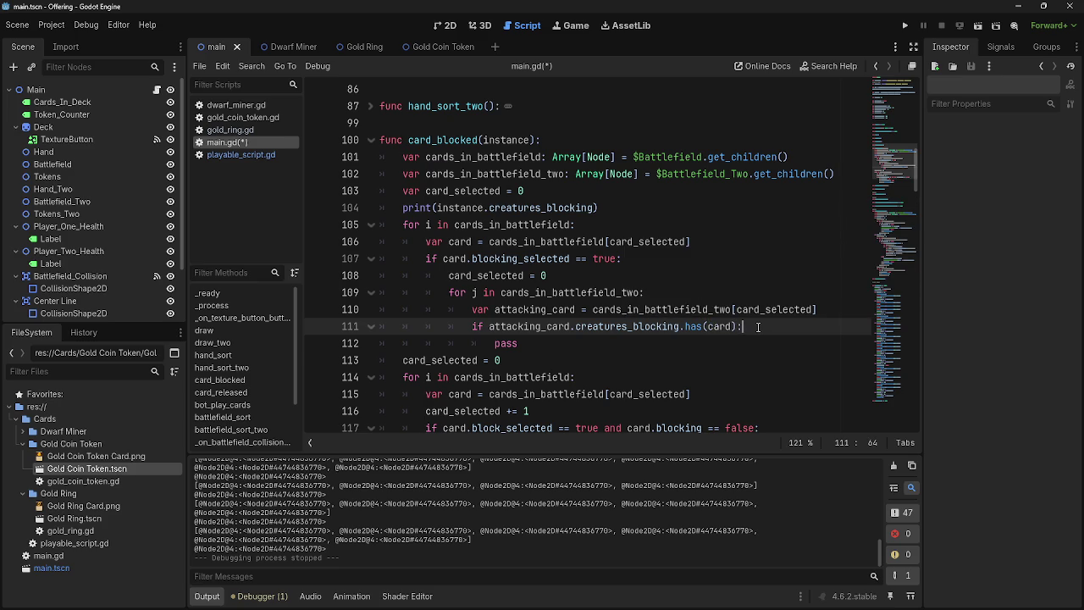
key(Return)
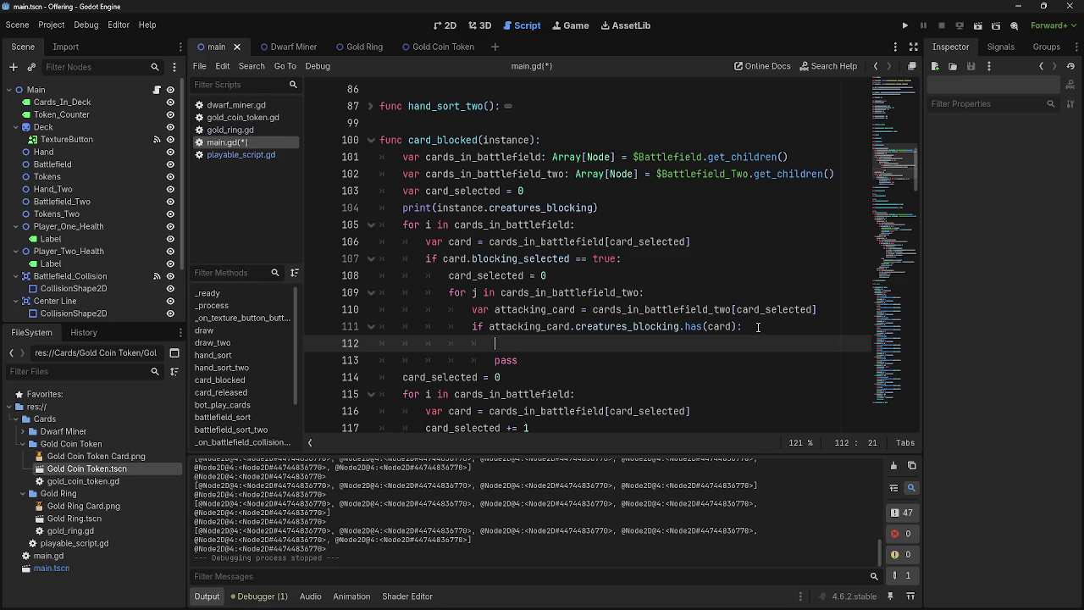
text(attacking_)
text(card.creatures_bl)
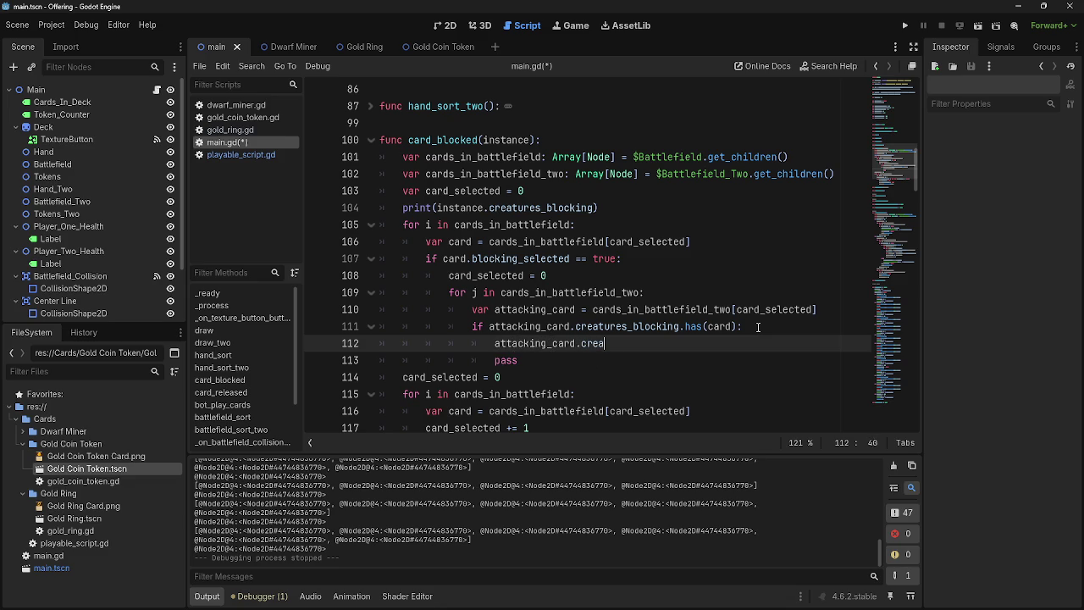
text(ocking.)
text(erase(card)
Delete the leftover pass line and run the project to test
drag(535, 363, 290, 355)
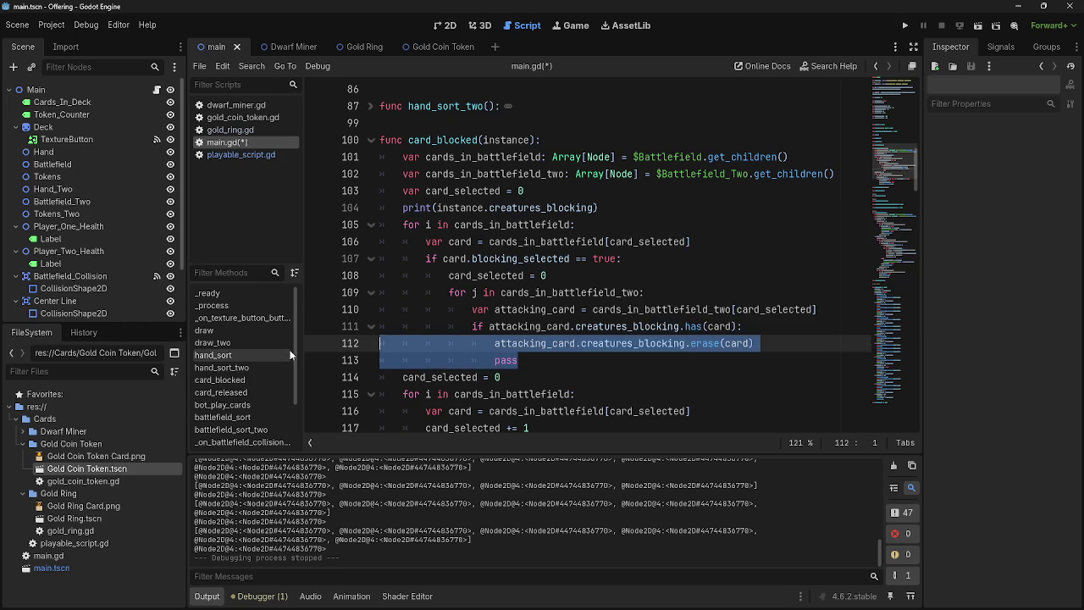
drag(755, 343, 519, 360)
key(BackSpace)
click(904, 26)
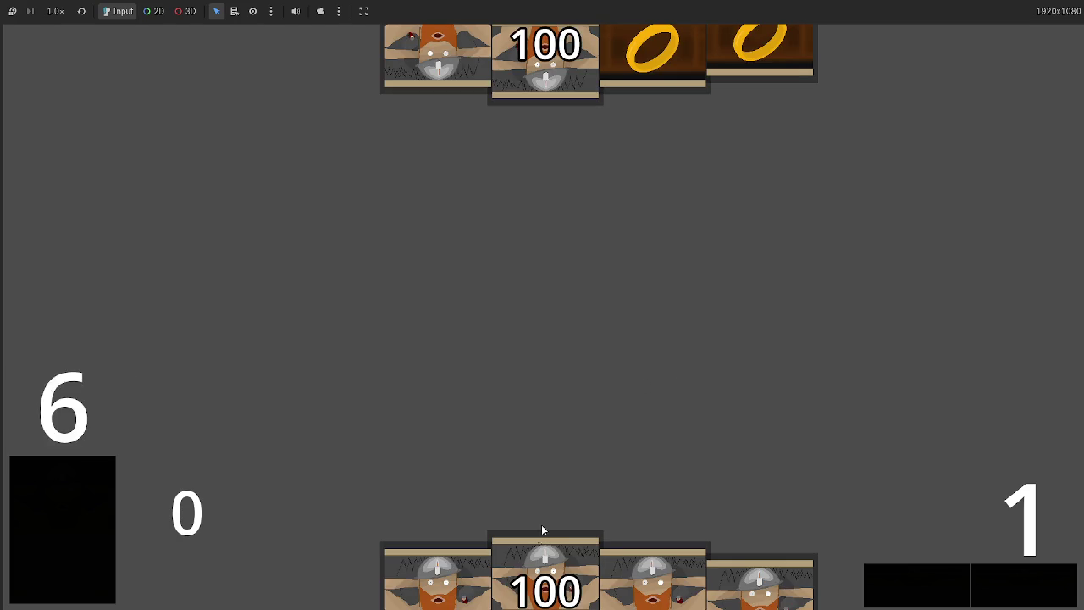
Play cards onto the battlefield, advance the turn, and drag dwarves to block until main.gd:107 errors
mouse_move(546, 564)
mouse_down()
mouse_move(544, 241)
mouse_move(547, 330)
mouse_move(555, 250)
mouse_move(457, 398)
mouse_up()
click(1028, 580)
click(1021, 580)
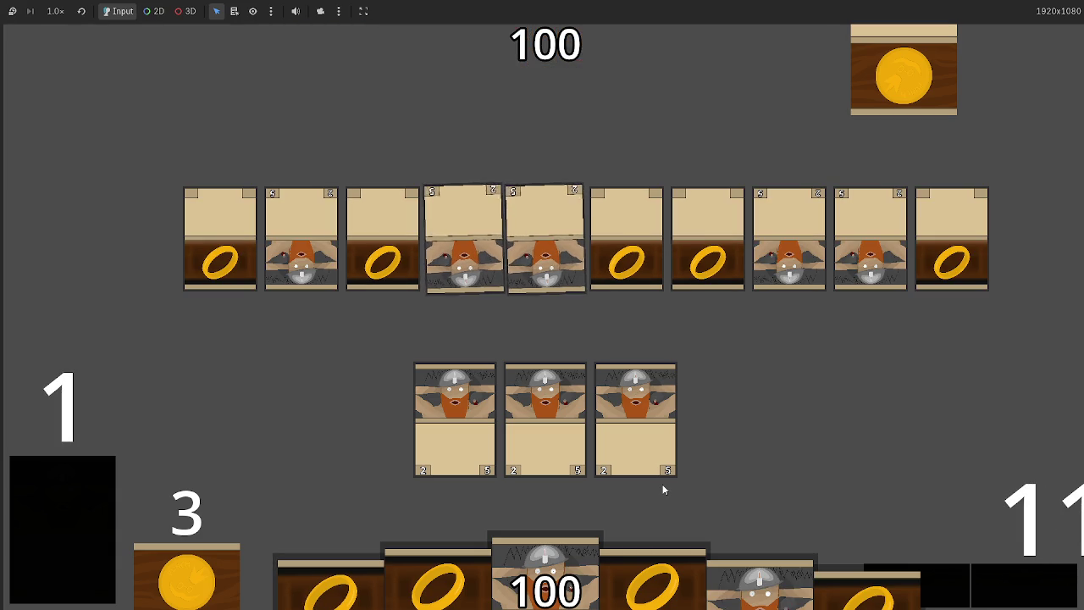
drag(652, 403, 488, 359)
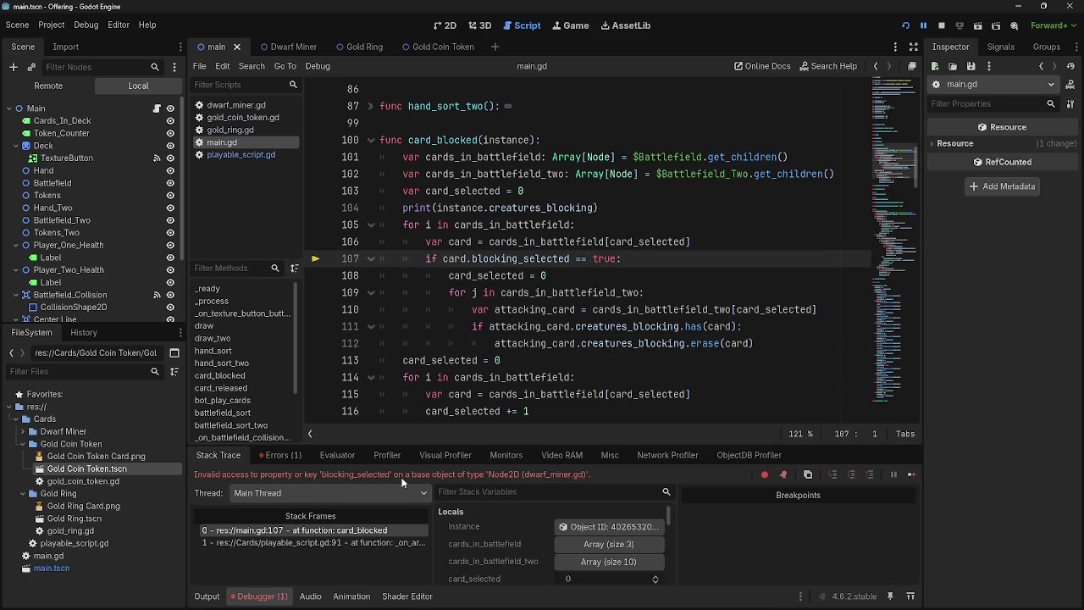
Replace blocking_selected with block_selected on line 107 of card_blocked and rerun the game
double_click(341, 478)
click(240, 154)
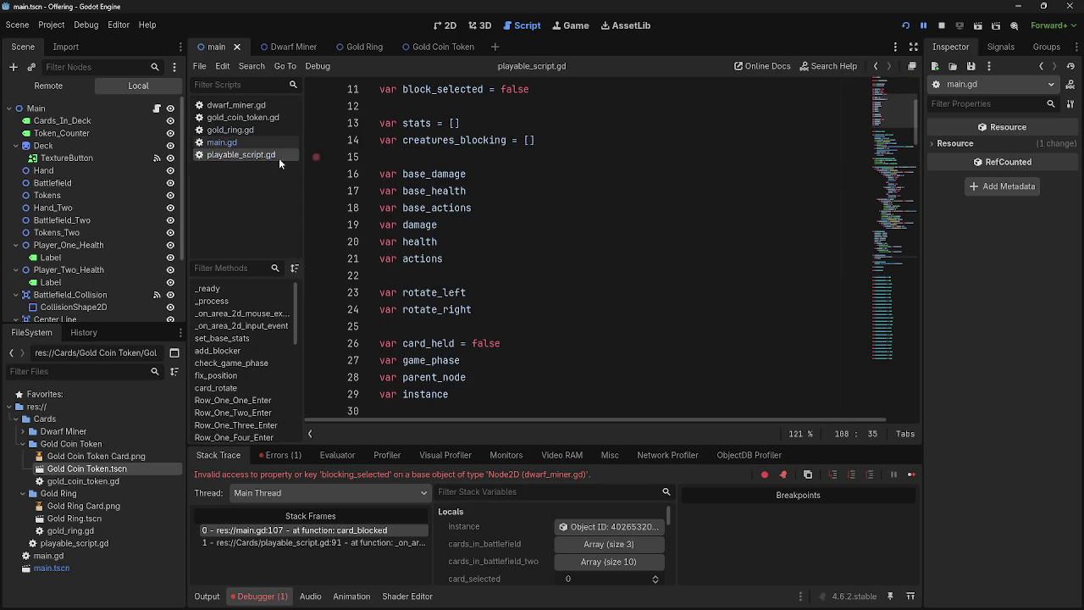
click(222, 142)
double_click(490, 259)
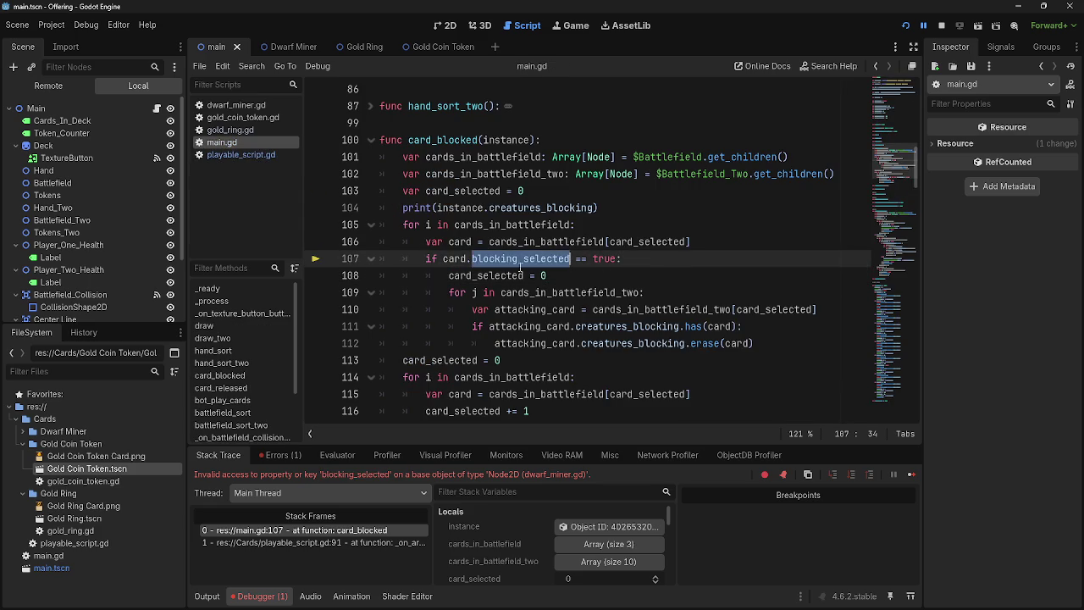
scroll(544, 288, down, 5)
scroll(544, 288, up, 2)
double_click(535, 276)
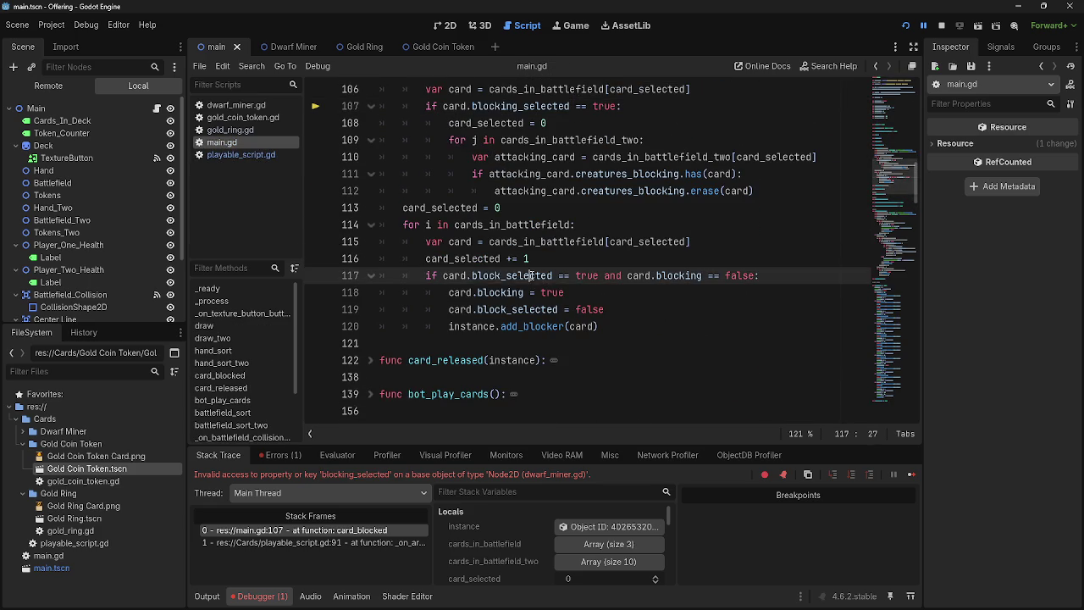
double_click(505, 105)
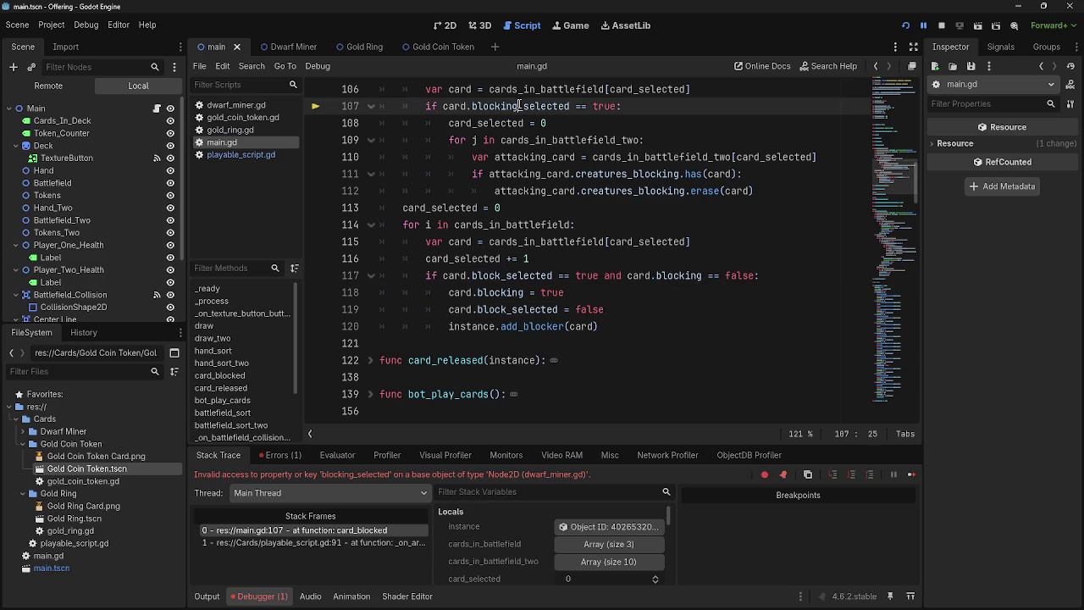
key(ctrl+v)
key(End)
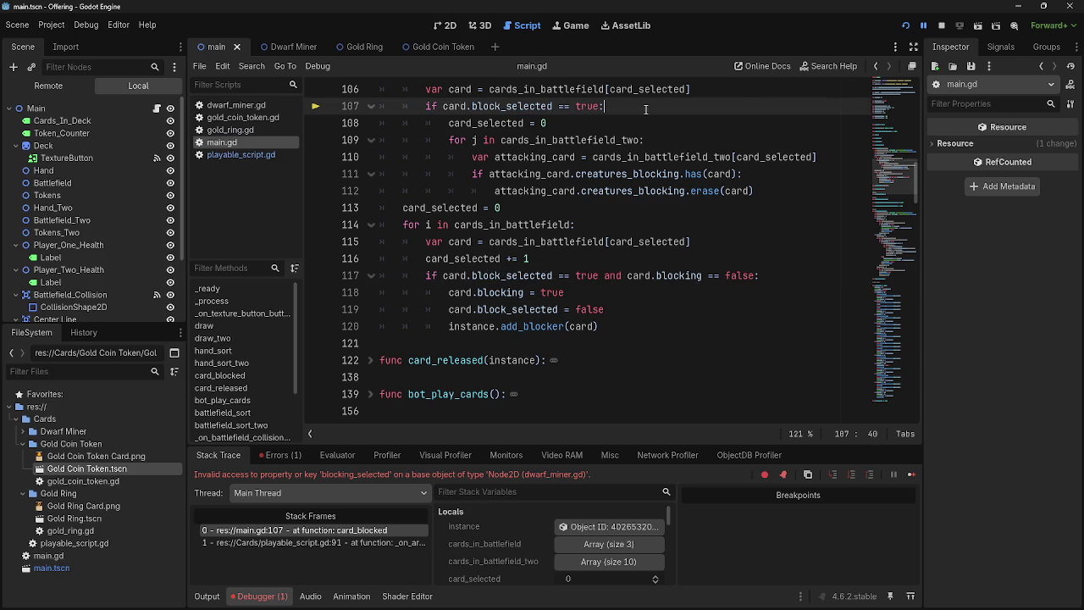
click(905, 26)
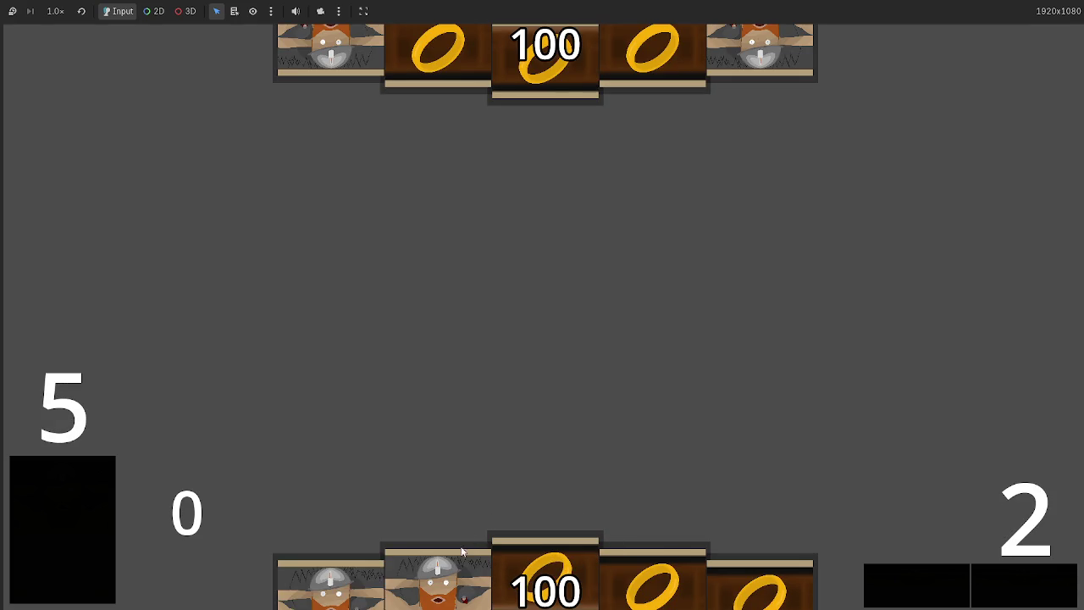
Play two dwarf cards onto the battlefield and end the turn for the opponent
click(465, 543)
click(758, 584)
click(990, 579)
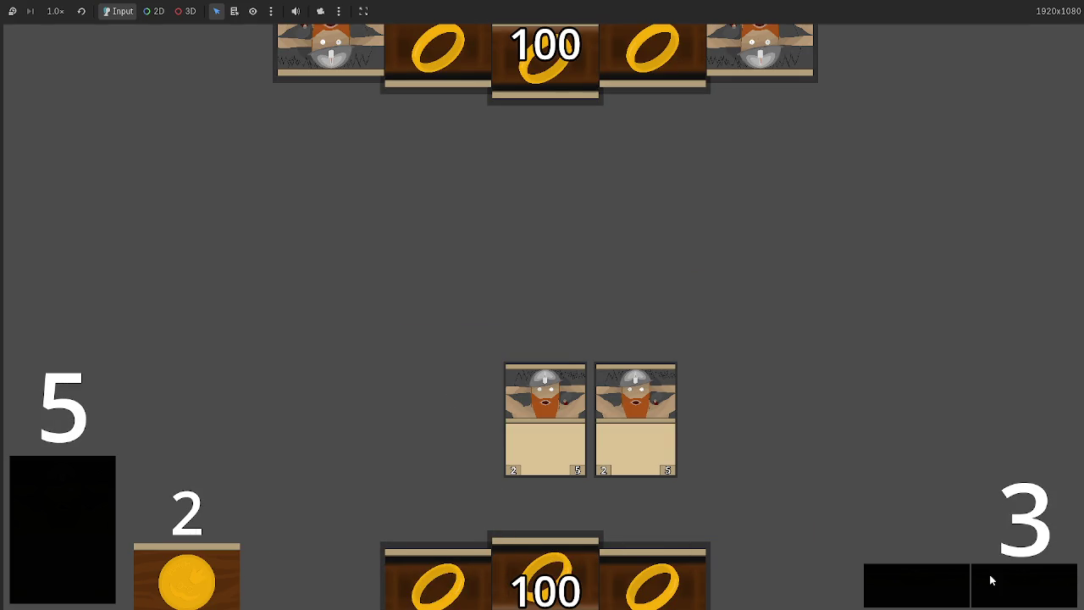
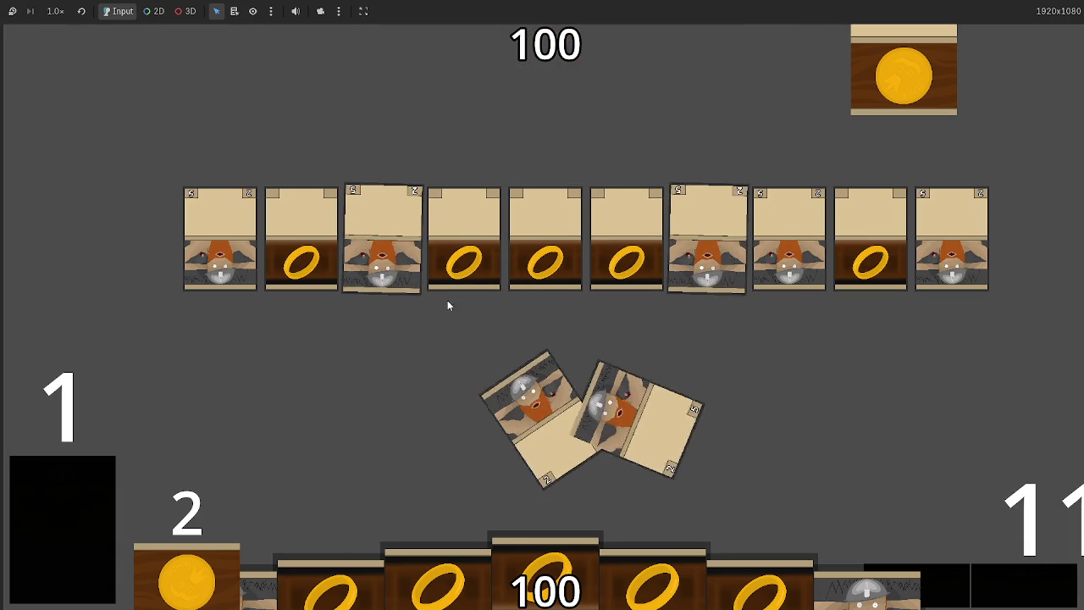
Leave the running card game for the script editor and scroll main.gd up to func card_blocked
key(alt+Tab)
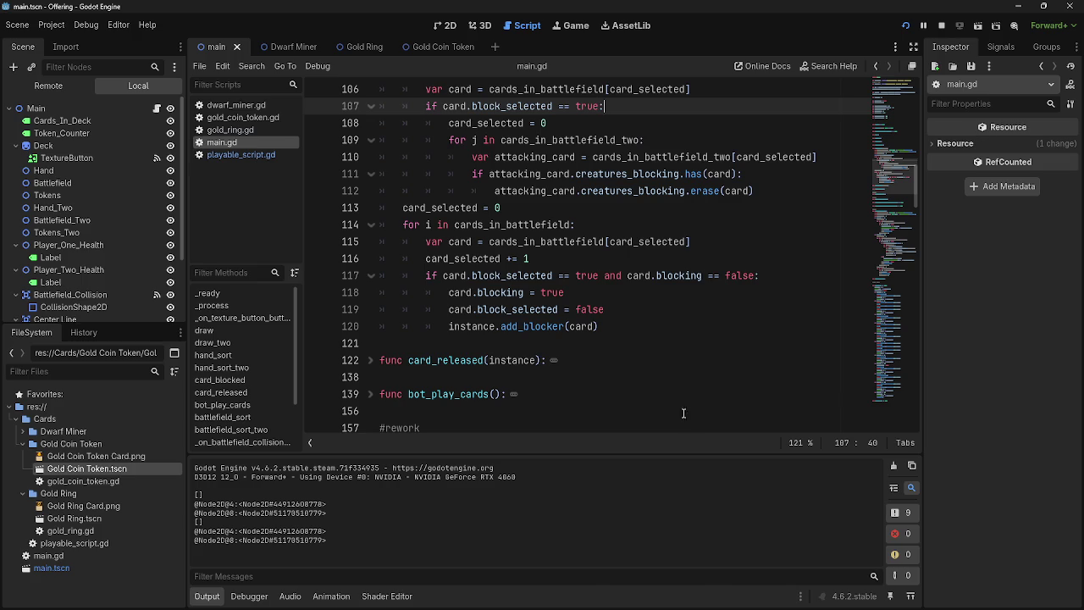
key(alt+Tab)
key(alt+Tab)
key(alt+Tab)
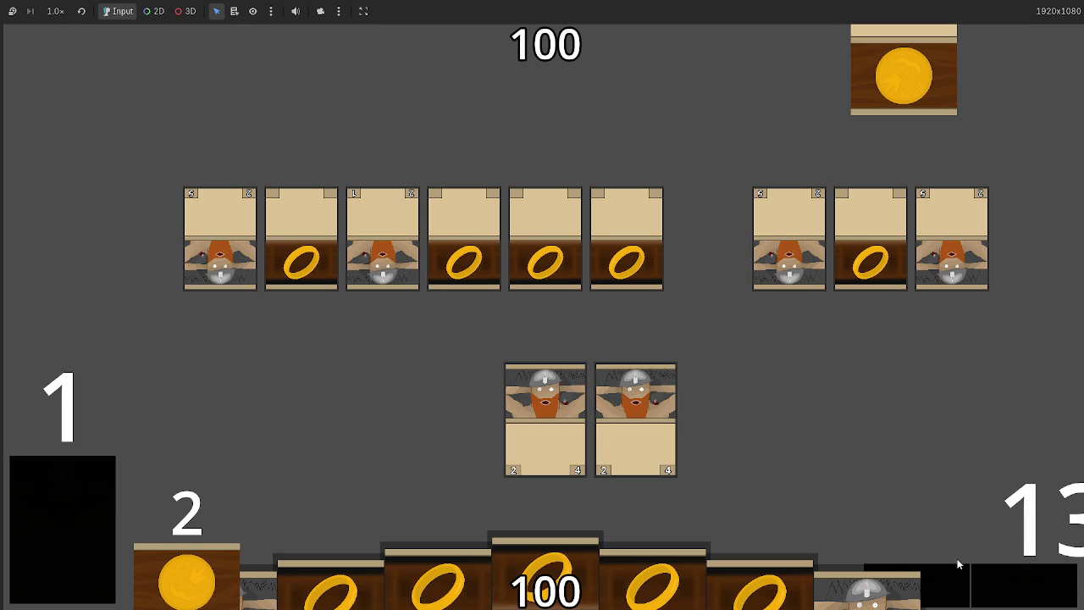
key(alt+Tab)
scroll(625, 343, up, 15)
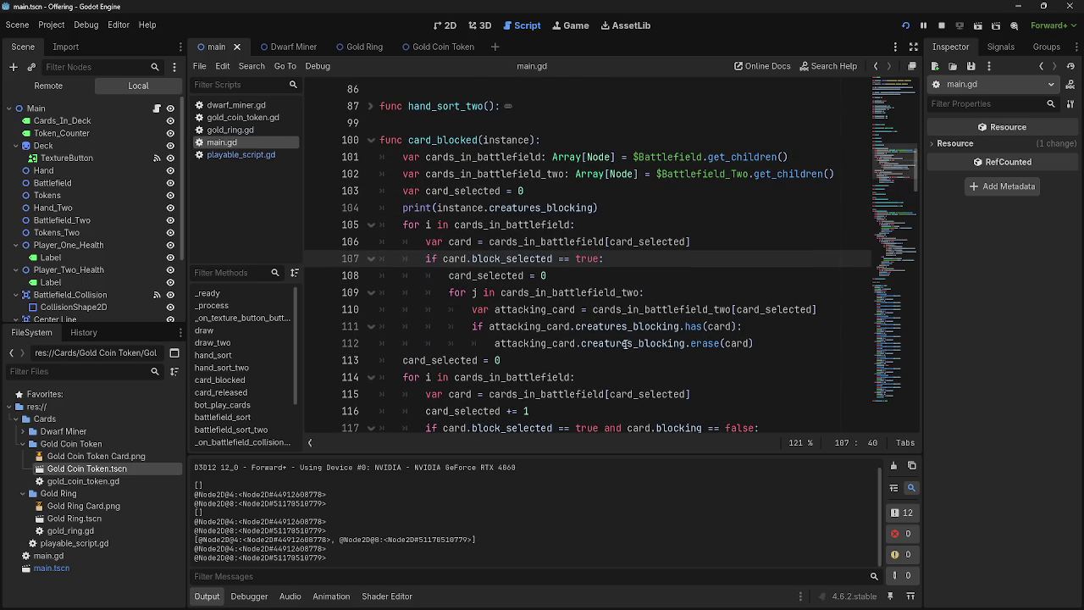
Stop the game and inspect the creatures_blocking print and the outer cards_in_battlefield loop
click(476, 259)
mouse_move(600, 207)
mouse_down()
mouse_move(403, 208)
mouse_move(611, 207)
mouse_move(354, 208)
mouse_up()
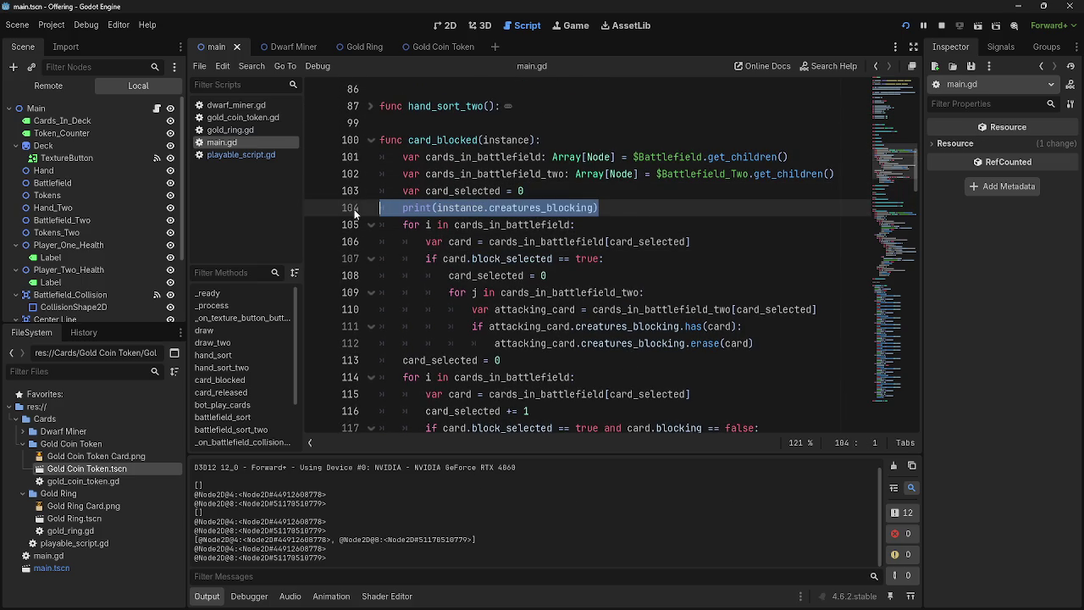
click(685, 224)
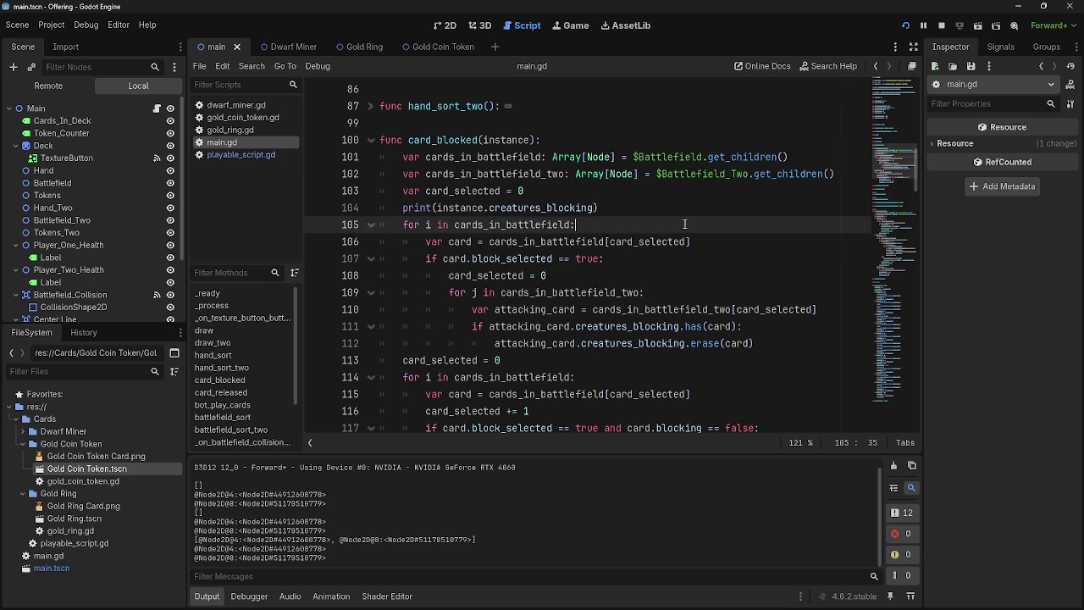
click(942, 26)
double_click(490, 224)
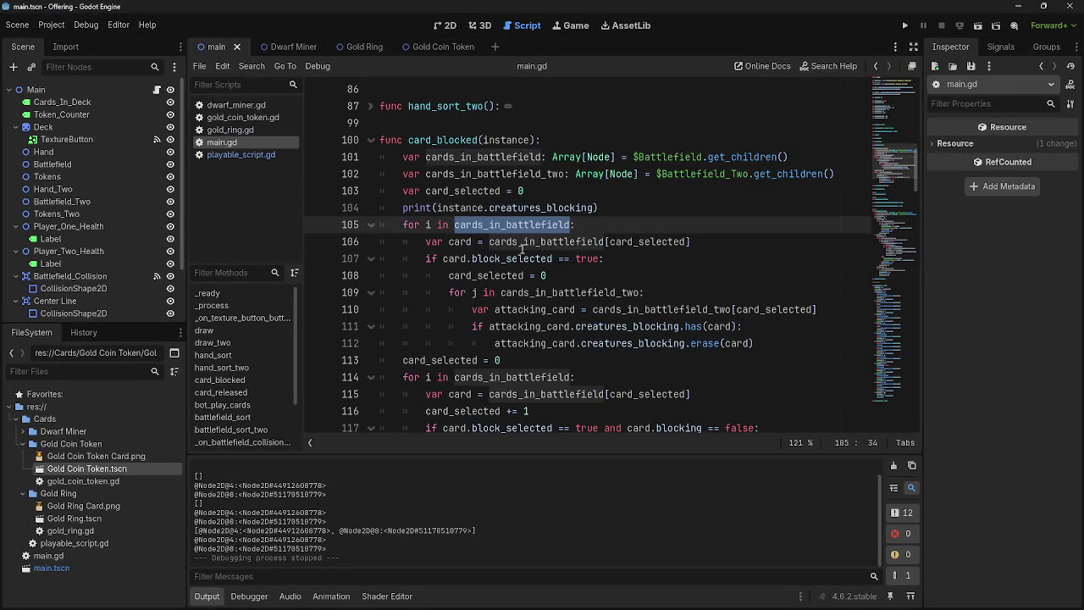
Examine line 106's card assignment from cards_in_battlefield, highlighting every use of card
click(454, 243)
double_click(513, 243)
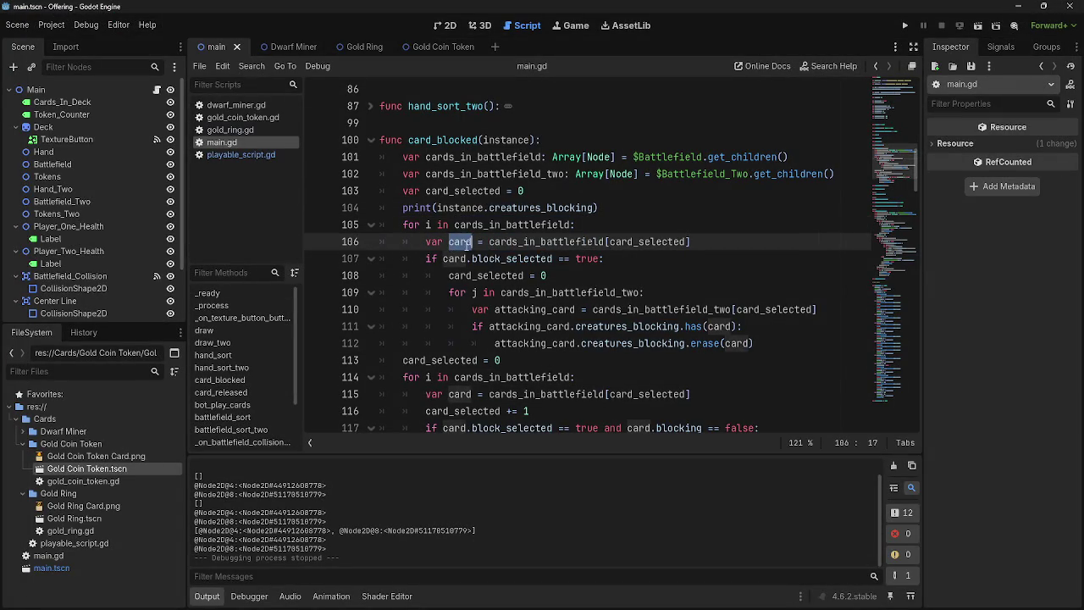
double_click(648, 243)
double_click(525, 242)
double_click(435, 243)
double_click(460, 242)
double_click(536, 243)
click(536, 242)
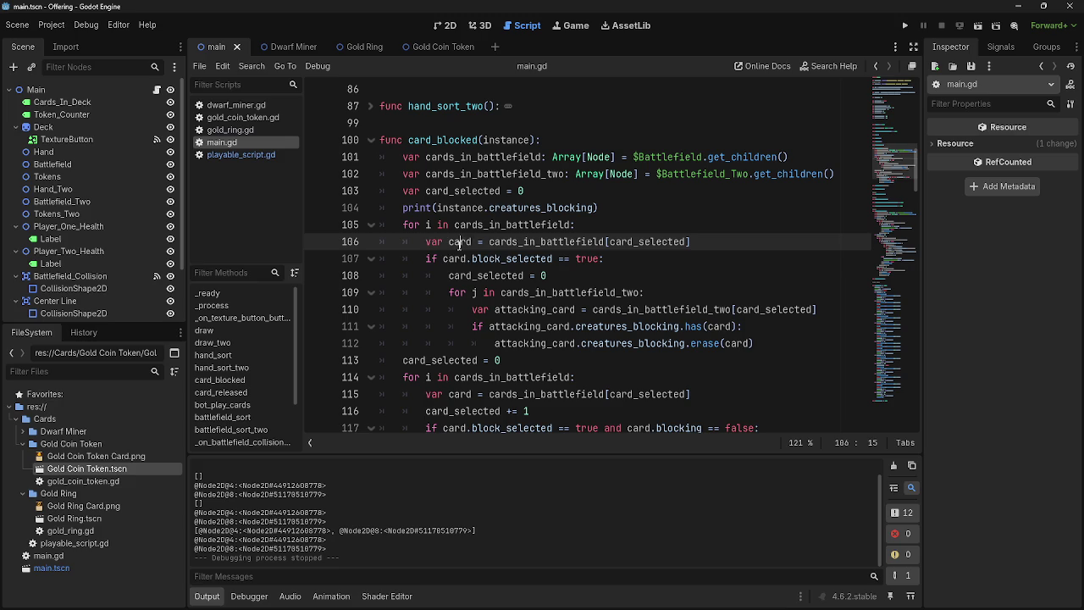
double_click(536, 242)
click(536, 242)
double_click(454, 242)
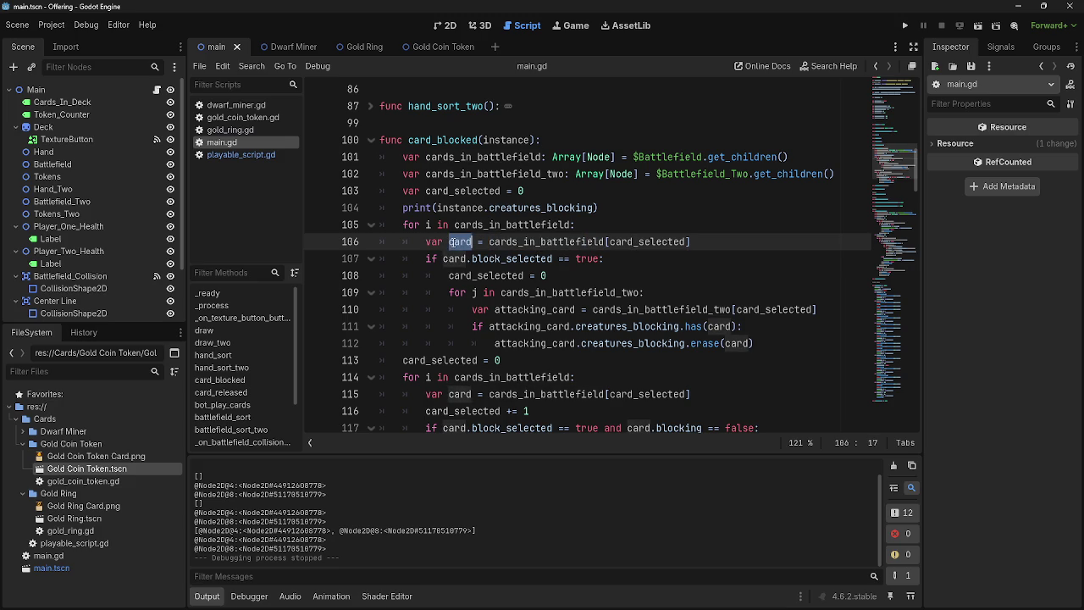
Inspect the block_selected condition on line 107
click(455, 259)
double_click(455, 259)
click(430, 259)
drag(431, 259, 607, 258)
click(607, 259)
double_click(430, 258)
click(446, 258)
scroll(527, 257, down, 1)
Check card_selected's uses and select the whole 'card_selected = 0' line on line 108
click(559, 226)
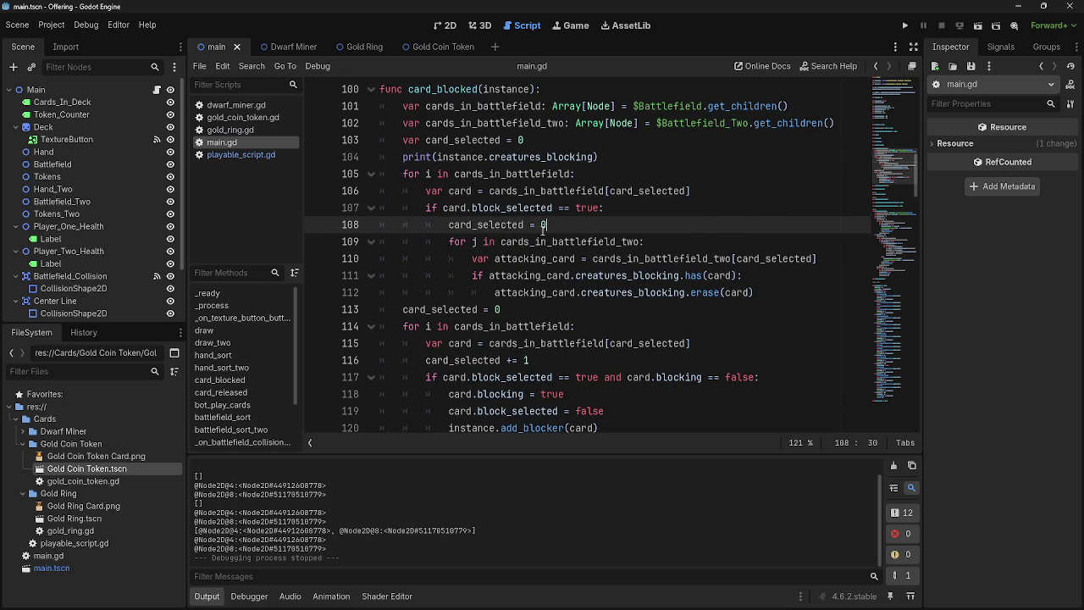
double_click(448, 226)
click(547, 226)
double_click(465, 226)
click(555, 226)
double_click(488, 226)
click(581, 226)
drag(480, 226, 578, 229)
click(578, 228)
double_click(496, 226)
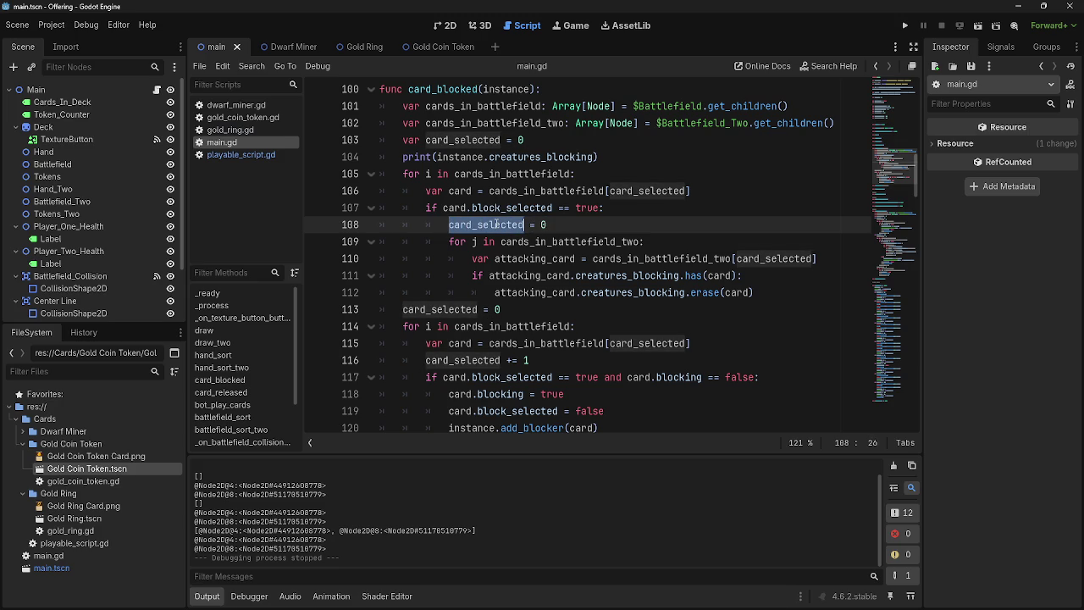
drag(557, 226, 373, 231)
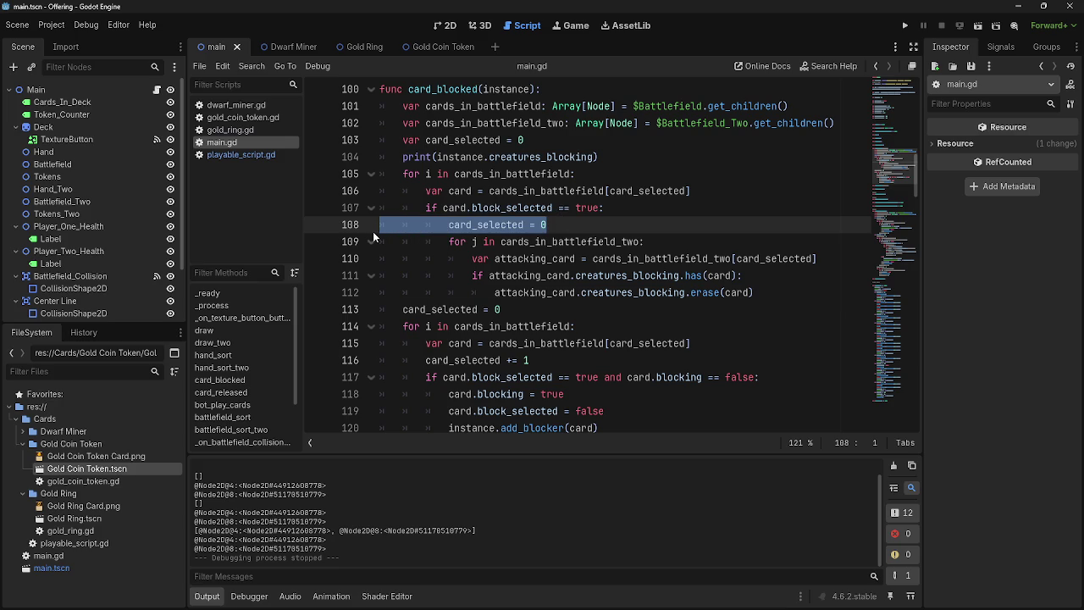
Delete the selected card_selected = 0 line and look at the inner loop header
key(BackSpace)
key(BackSpace)
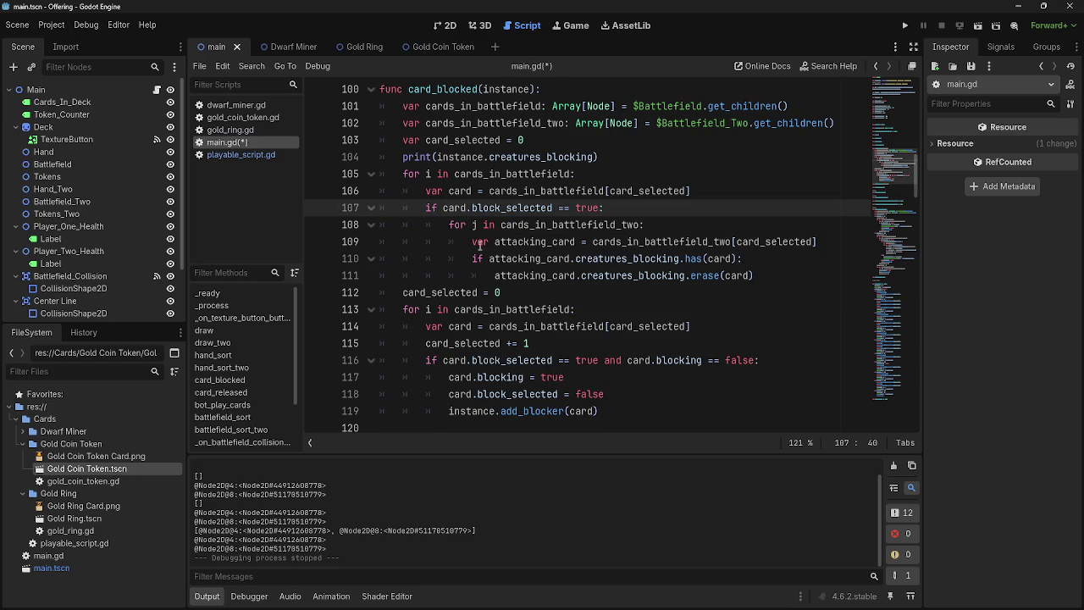
key(Down)
key(End)
drag(453, 224, 644, 227)
double_click(572, 224)
double_click(535, 242)
click(679, 227)
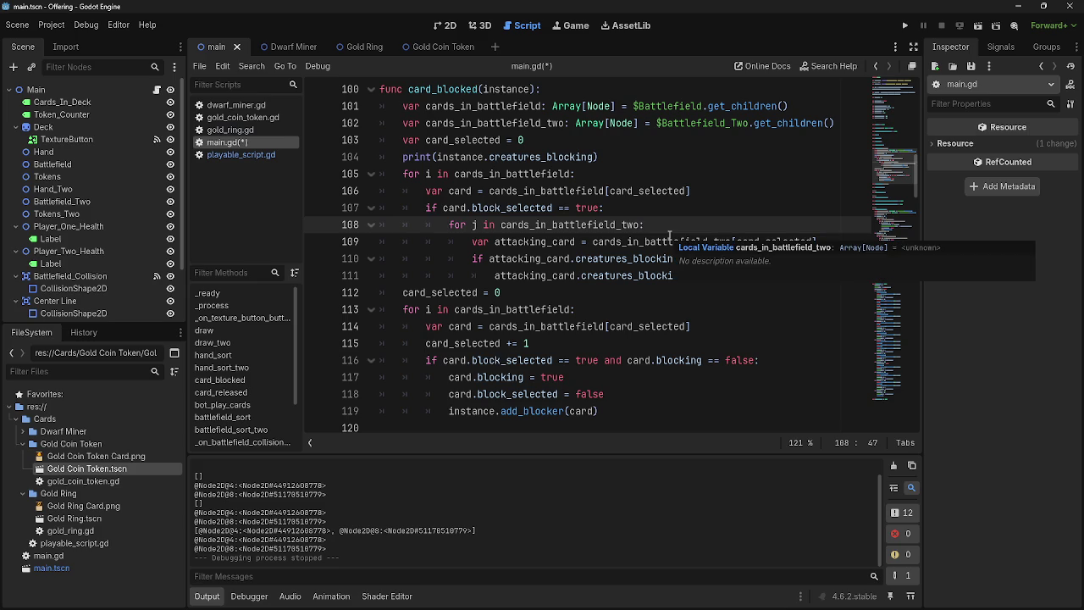
Review the block check and the inner loop over cards_in_battlefield_two
click(638, 210)
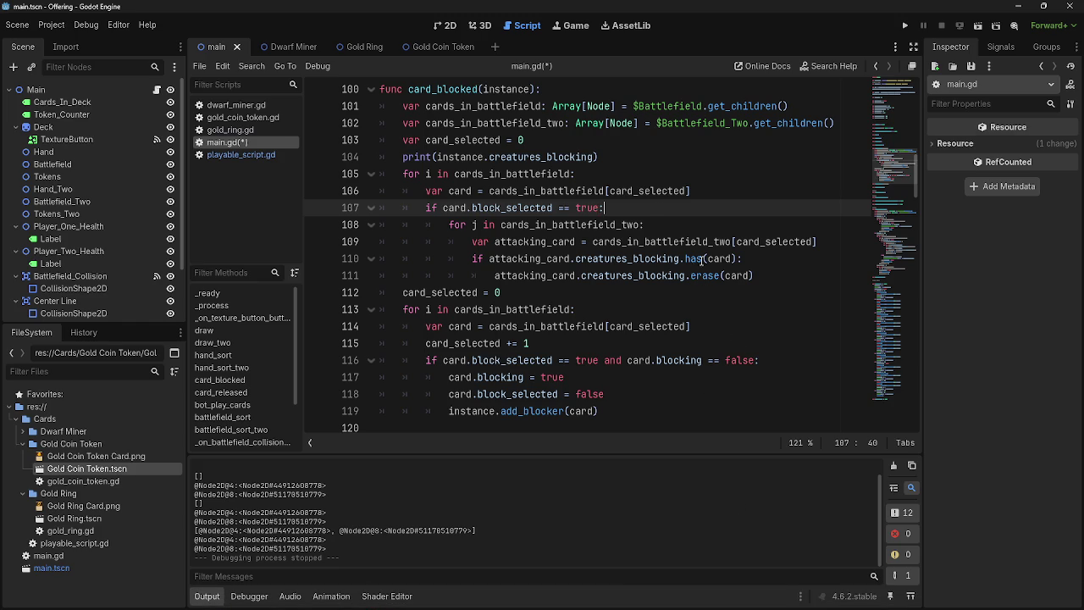
click(697, 222)
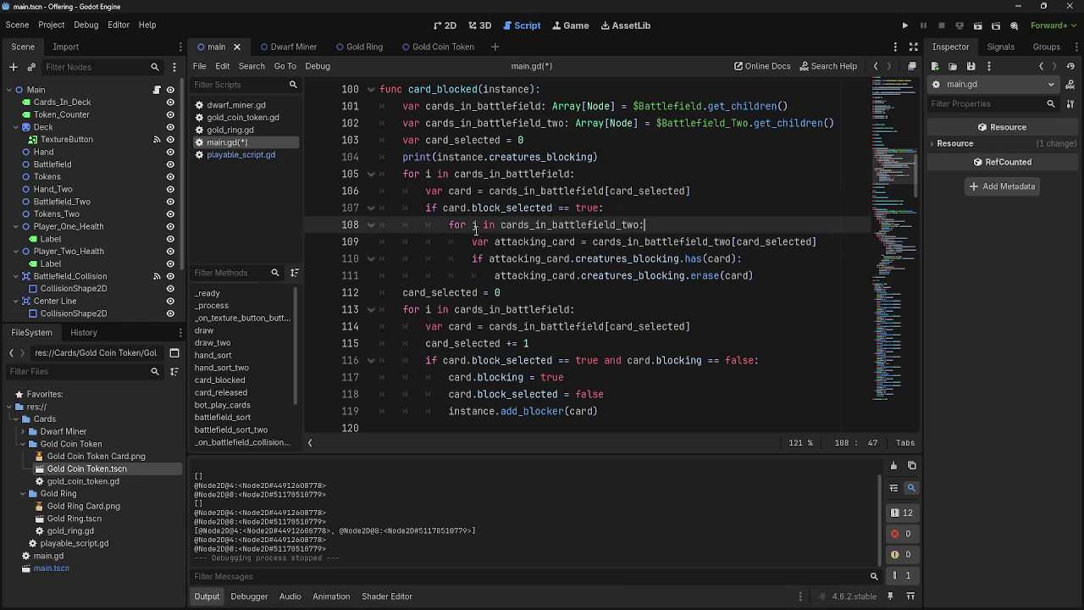
click(657, 211)
click(659, 224)
double_click(461, 209)
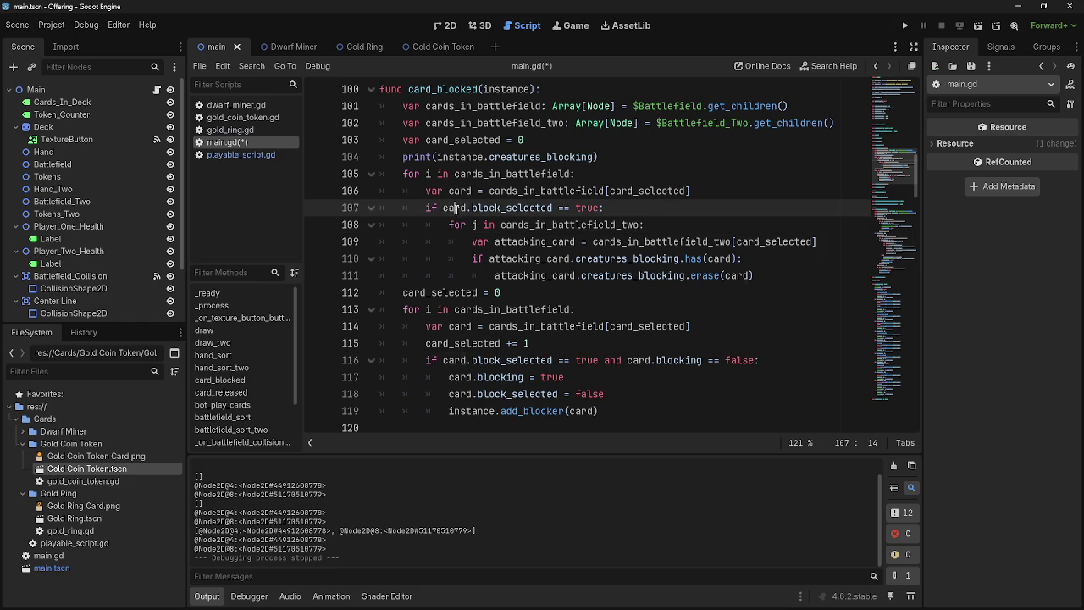
click(470, 226)
click(538, 224)
double_click(539, 224)
click(659, 222)
mouse_move(448, 224)
mouse_down()
mouse_move(677, 224)
mouse_move(442, 228)
mouse_up()
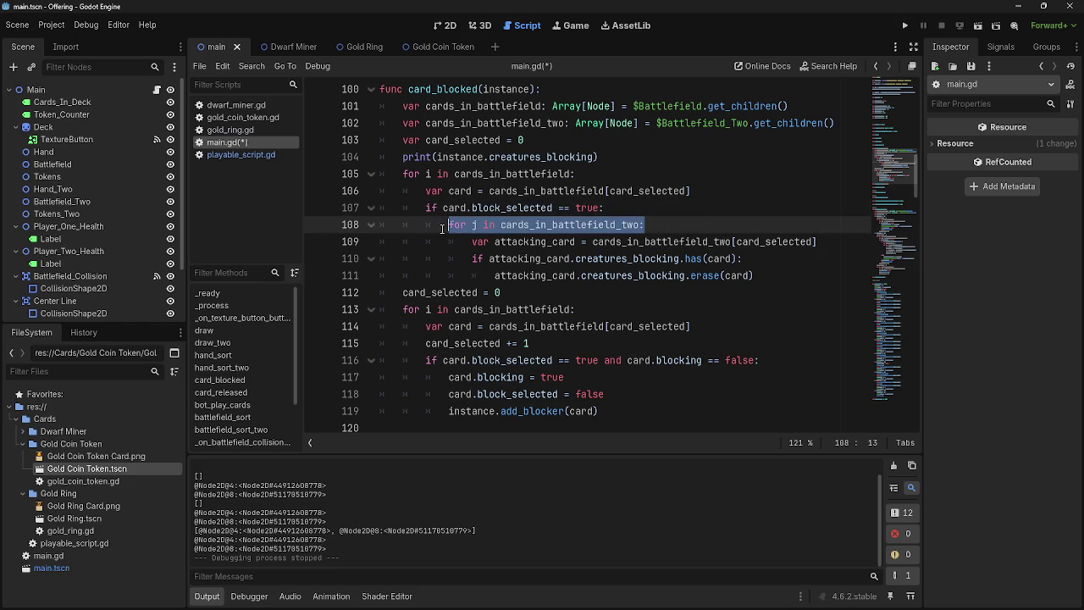
double_click(526, 225)
drag(525, 225, 441, 227)
click(642, 224)
Inspect the attacking_card assignment on line 109 and its card_selected index
drag(471, 242, 819, 243)
click(821, 244)
drag(472, 241, 817, 242)
click(819, 243)
double_click(758, 244)
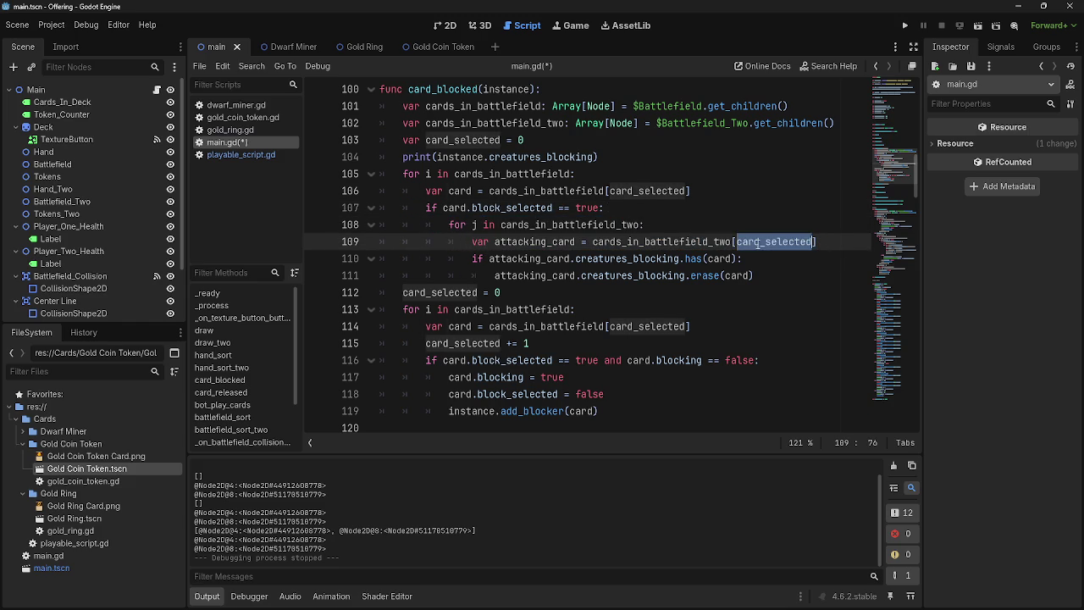
click(749, 224)
double_click(771, 241)
Add 'card_selected += 1' after the erase call inside the inner loop
click(786, 279)
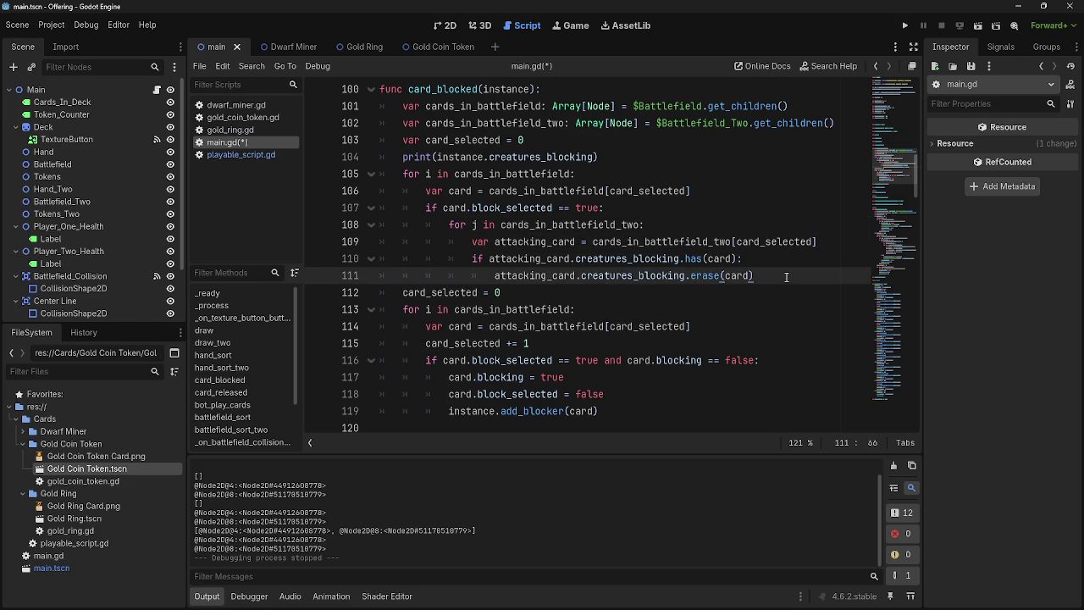
key(Return)
key(BackSpace)
text(card_selected)
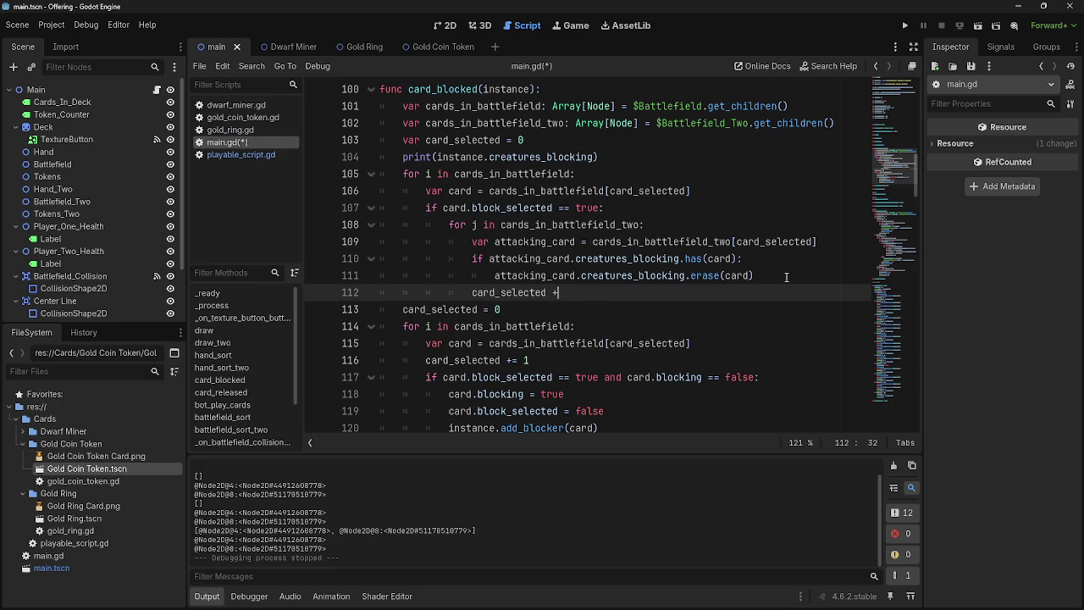
text( += 1)
Add a card_selected reset line under the block_selected check and run the game
click(711, 207)
key(Return)
text(card)
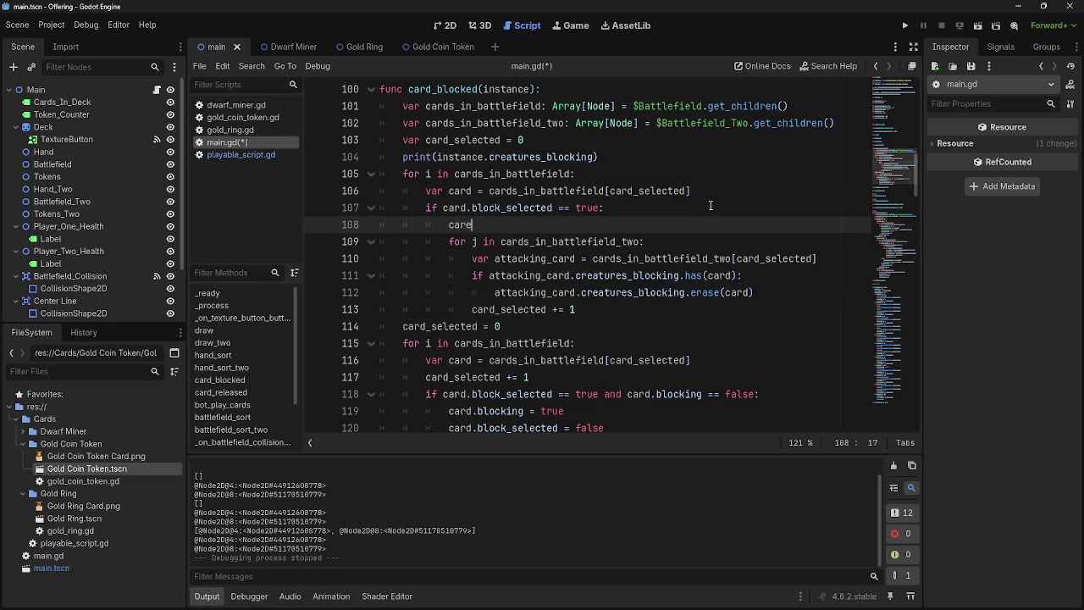
text(_selected = 0)
click(905, 26)
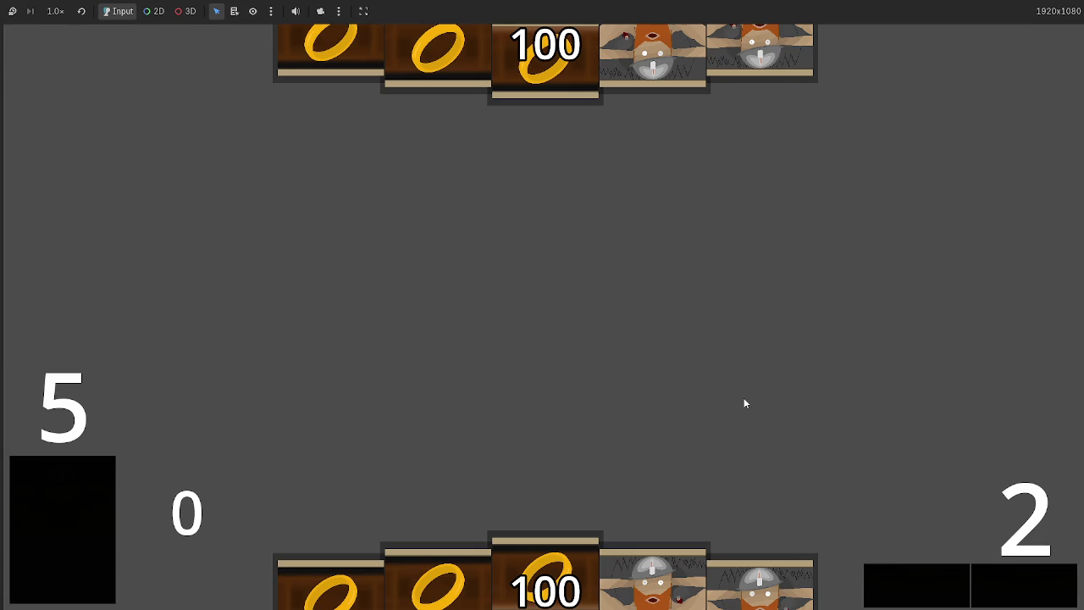
Place two Dwarf cards on the battlefield, then block the attack to trigger the index '10' crash
drag(648, 581, 544, 415)
drag(435, 581, 645, 296)
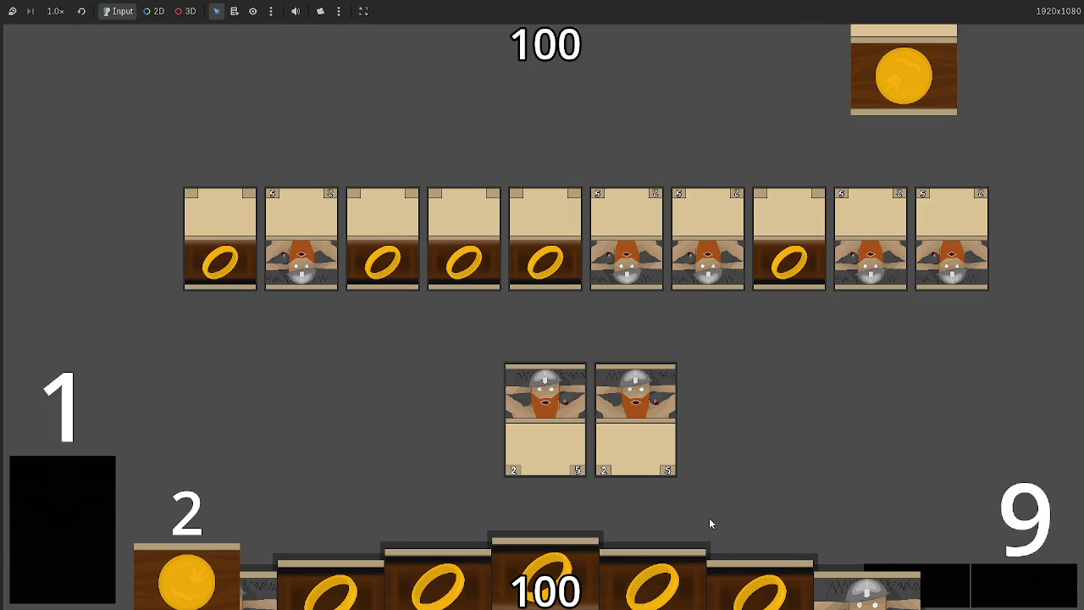
click(651, 436)
click(550, 406)
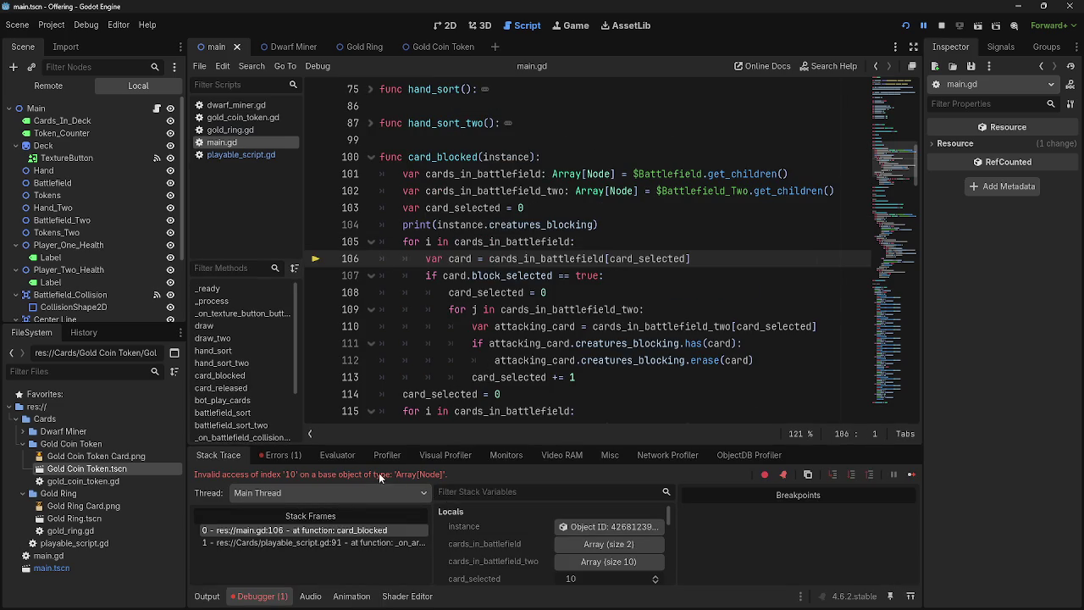
Trace the card_selected index on line 106 to its declaration and its reset on line 108
double_click(462, 259)
click(462, 261)
double_click(456, 260)
double_click(540, 258)
double_click(637, 259)
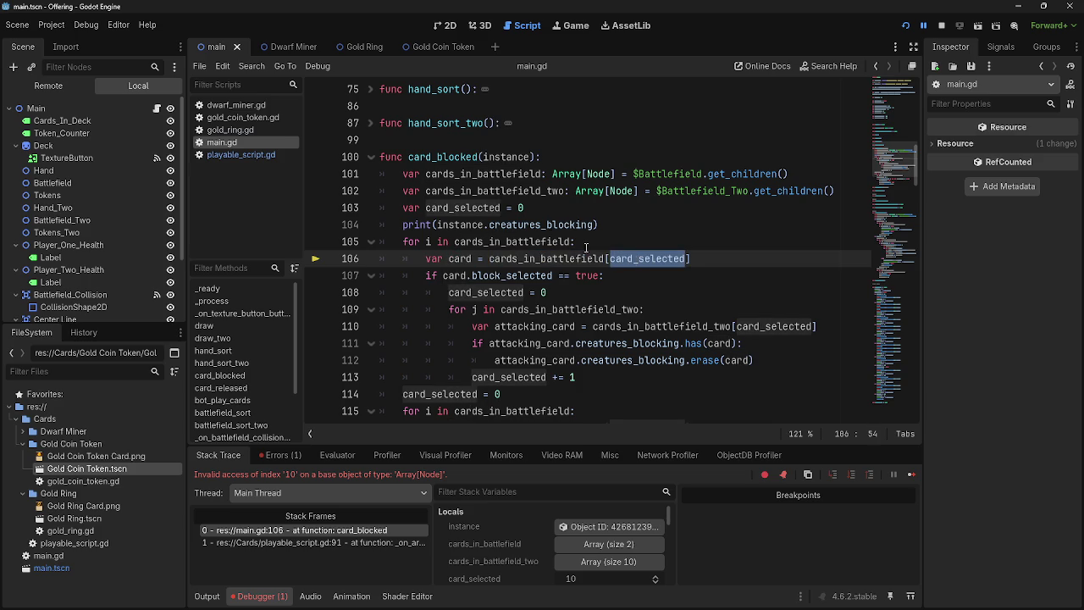
double_click(466, 210)
double_click(475, 277)
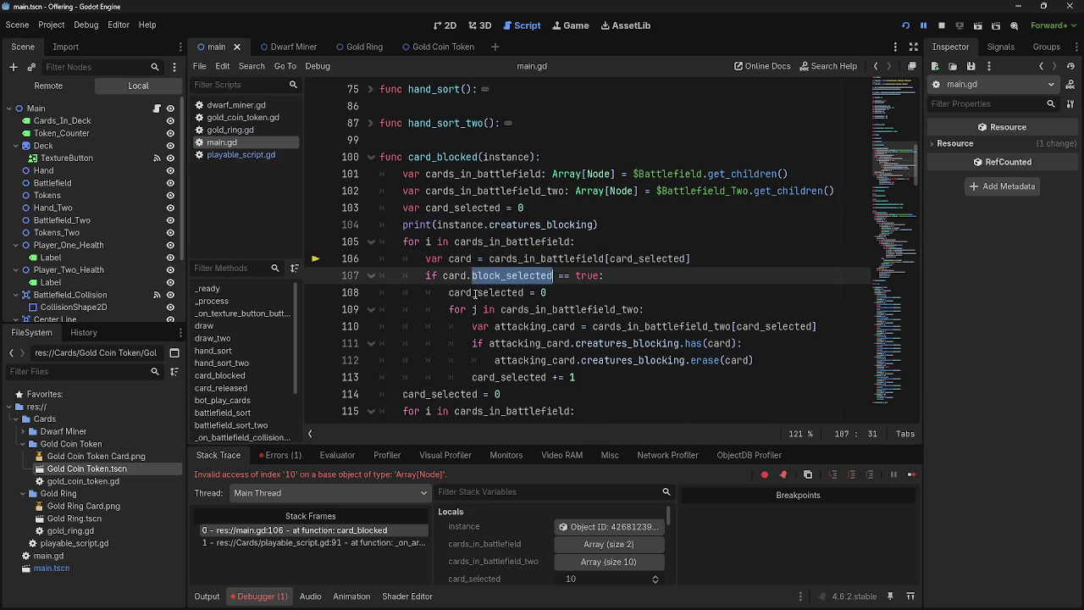
double_click(475, 293)
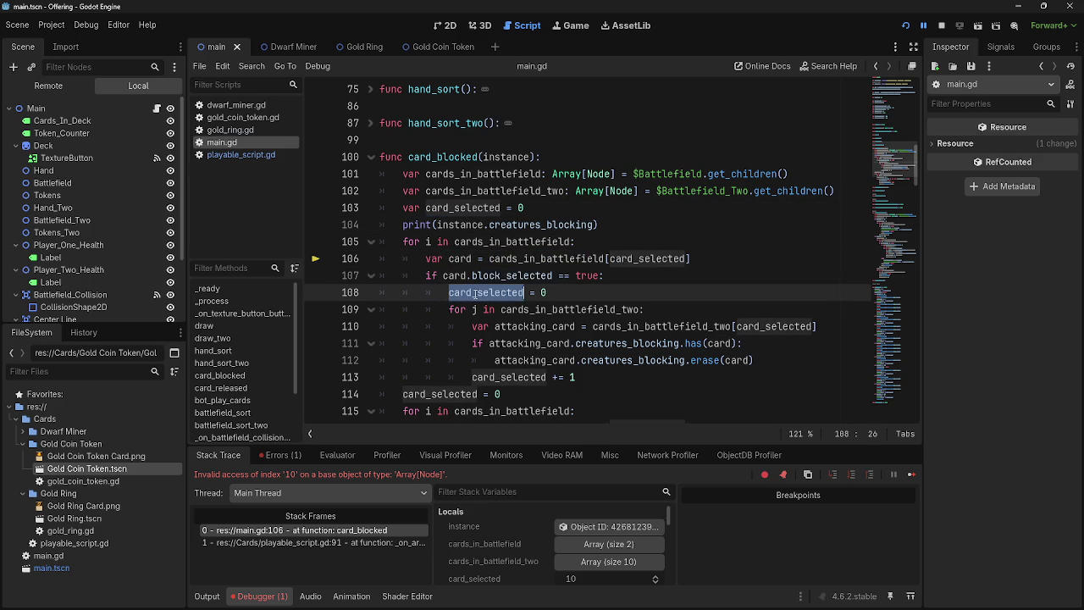
click(587, 239)
Inspect attacking_card on lines 110–111 and the card_selected increment on line 113
key(Up)
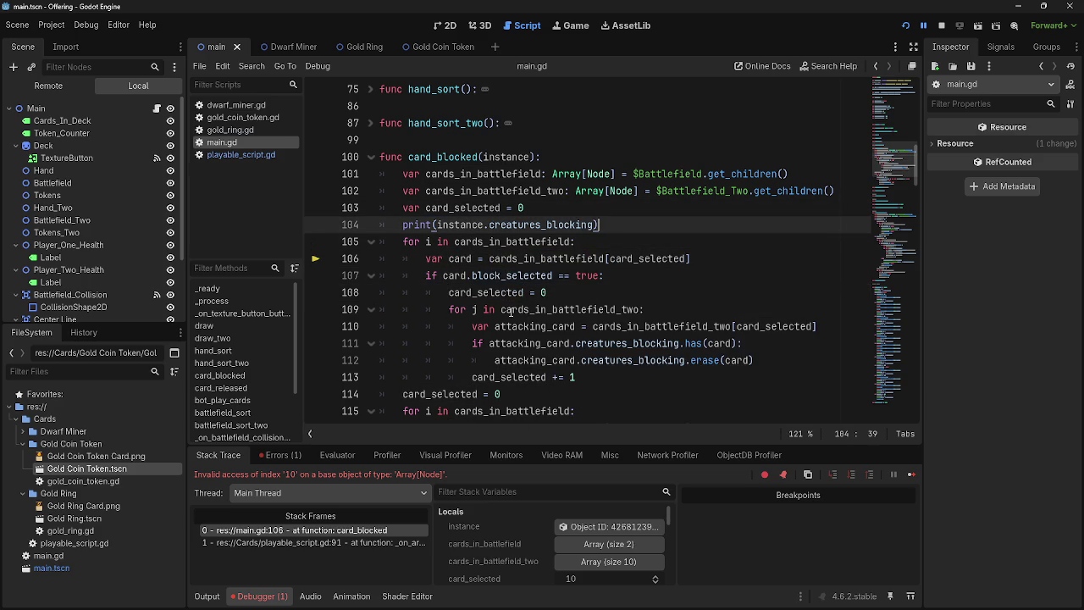
double_click(517, 327)
double_click(530, 343)
double_click(523, 377)
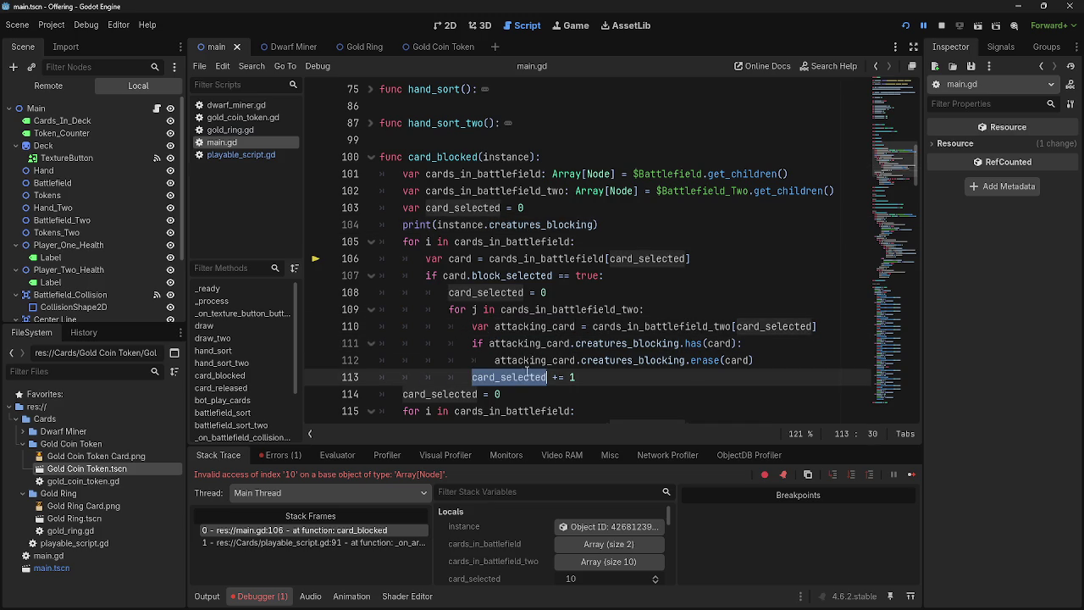
drag(471, 378, 522, 378)
Rewrite line 108 as 'var attacker_selected = 0'
double_click(515, 292)
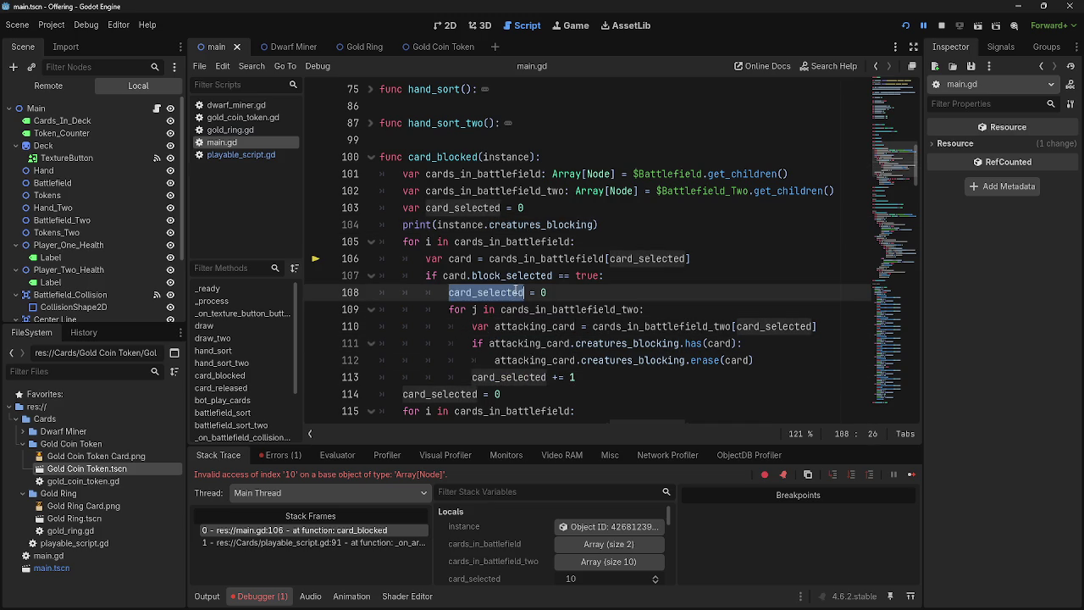
text(attac)
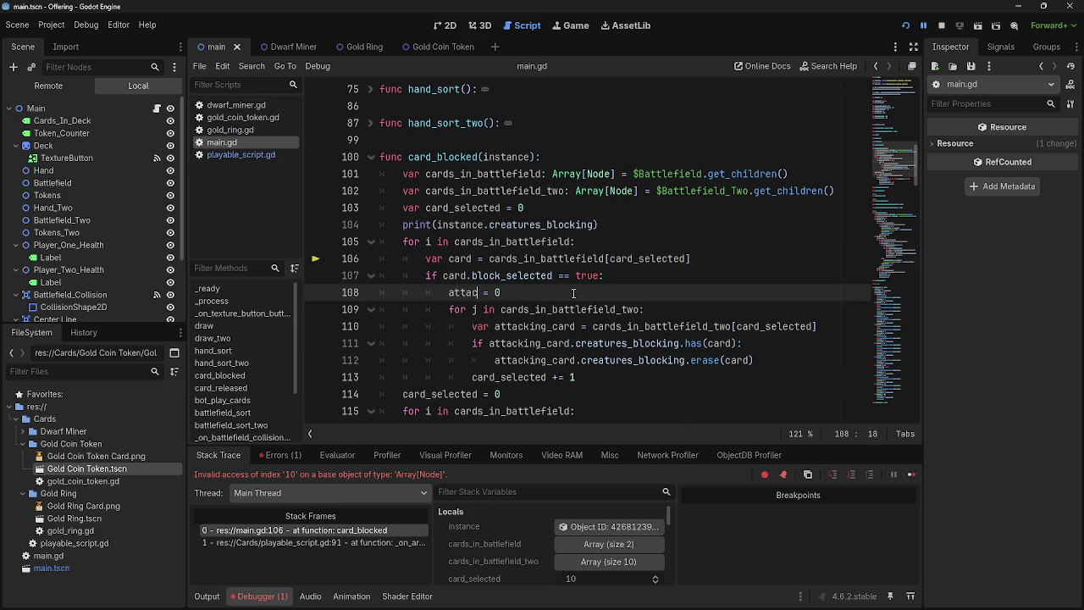
text(ker)
key(BackSpace)
text(_e)
text(electe)
text(d)
click(450, 292)
text(var)
key(End)
Replace card_selected with attacker_selected in the index on line 110 and the increment on line 113
double_click(774, 331)
text(attacke)
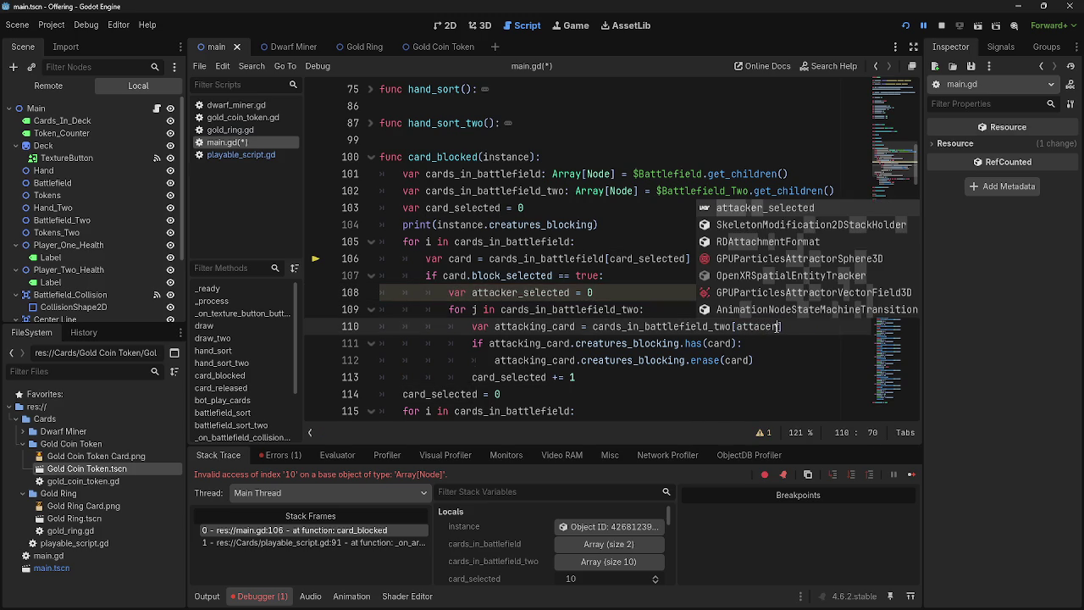
key(Return)
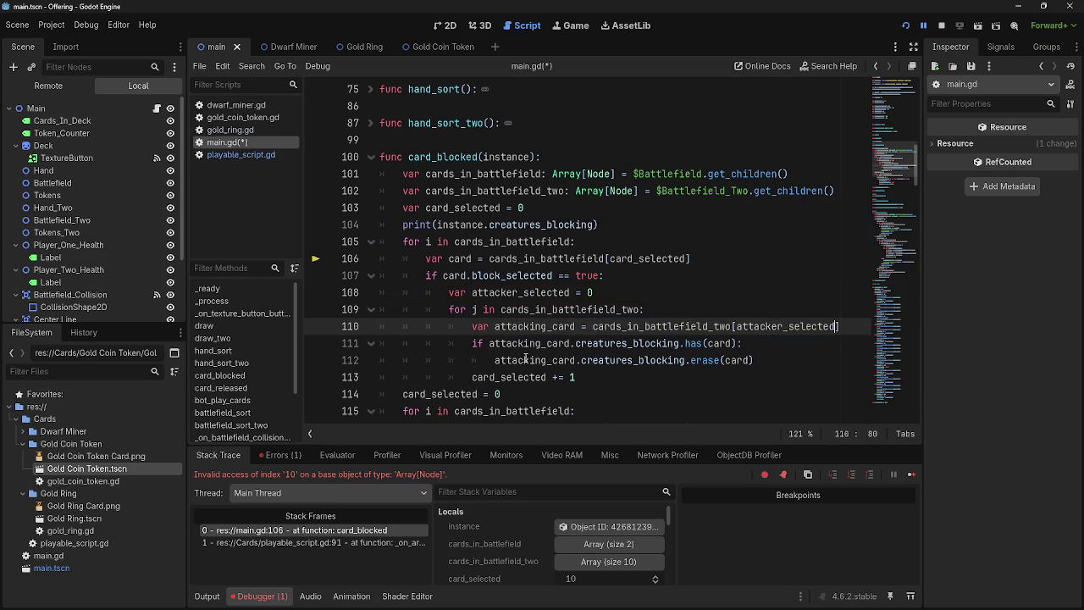
double_click(502, 376)
text(attac)
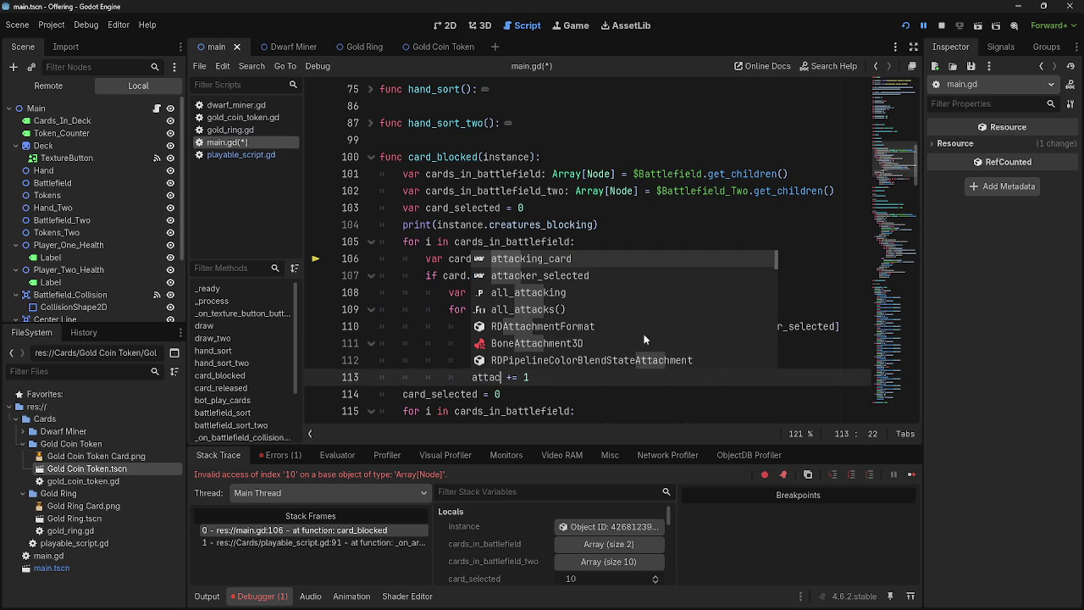
key(Return)
key(Left)
key(shift+Left)
key(shift+Left)
key(shift+Left)
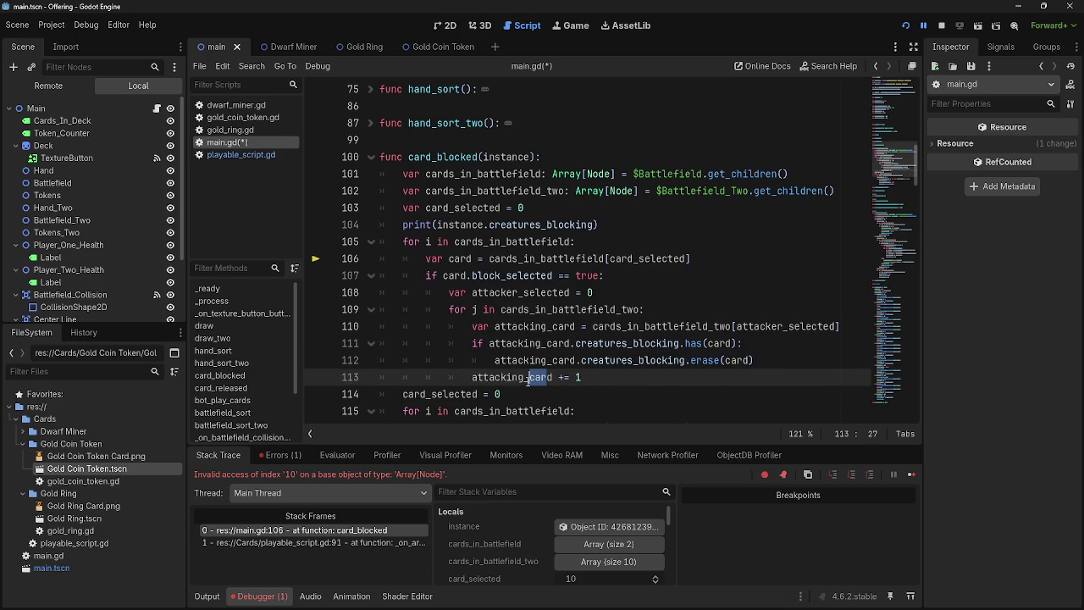
key(BackSpace)
text(er)
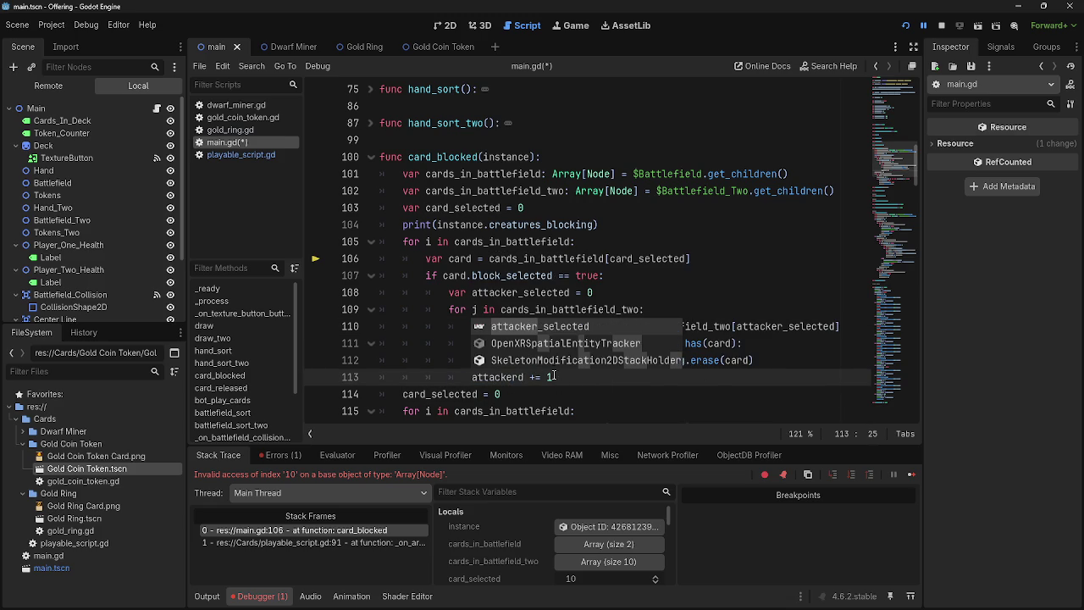
key(Return)
key(BackSpace)
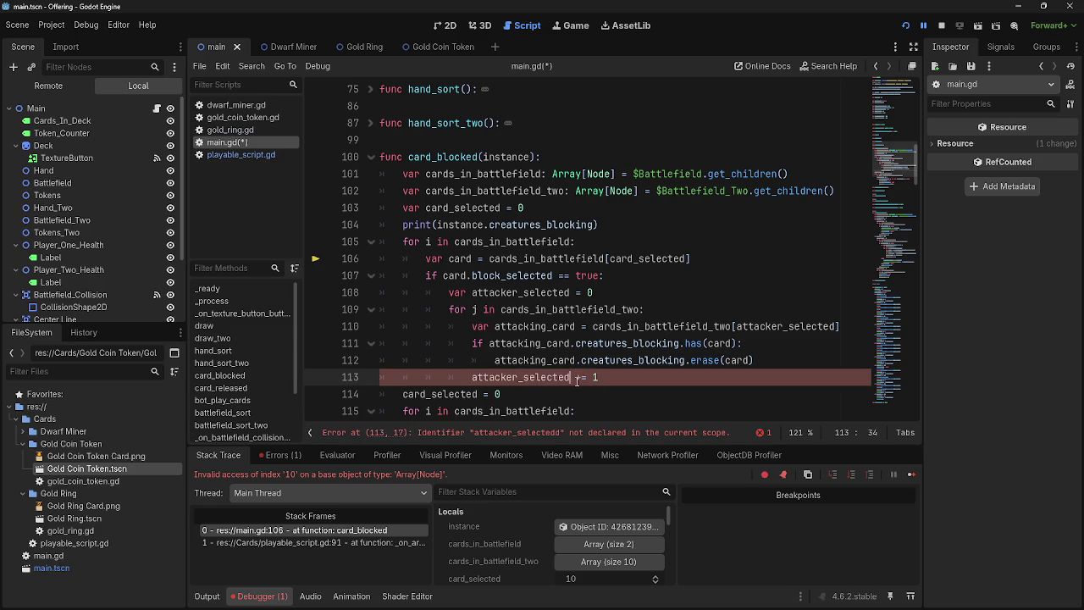
key(End)
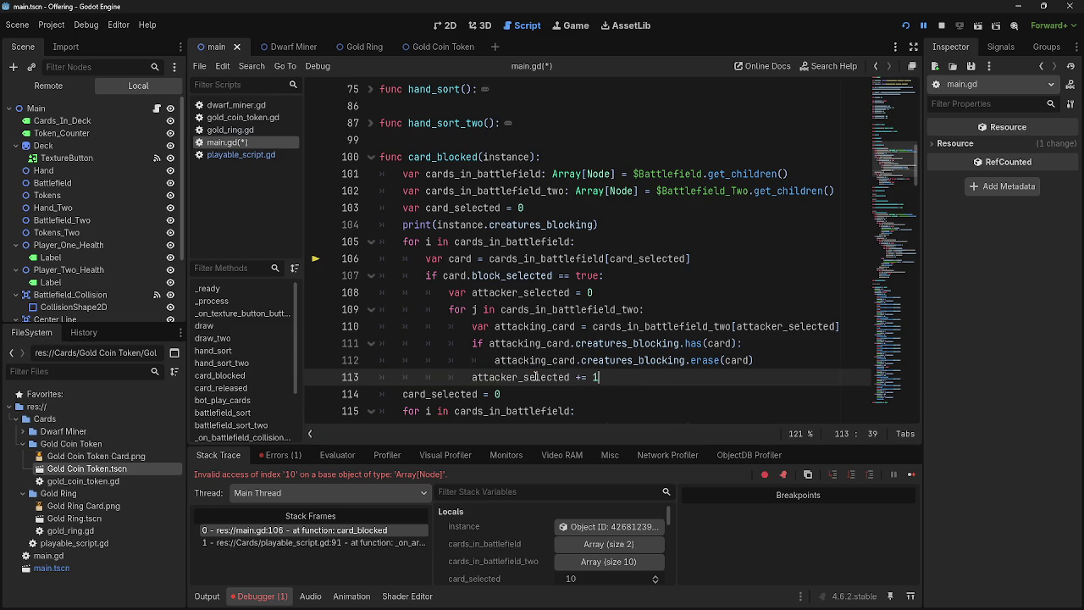
Check that every attacker_selected use lines up, then rerun the project with F5
double_click(521, 378)
click(619, 381)
scroll(528, 382, down, 2)
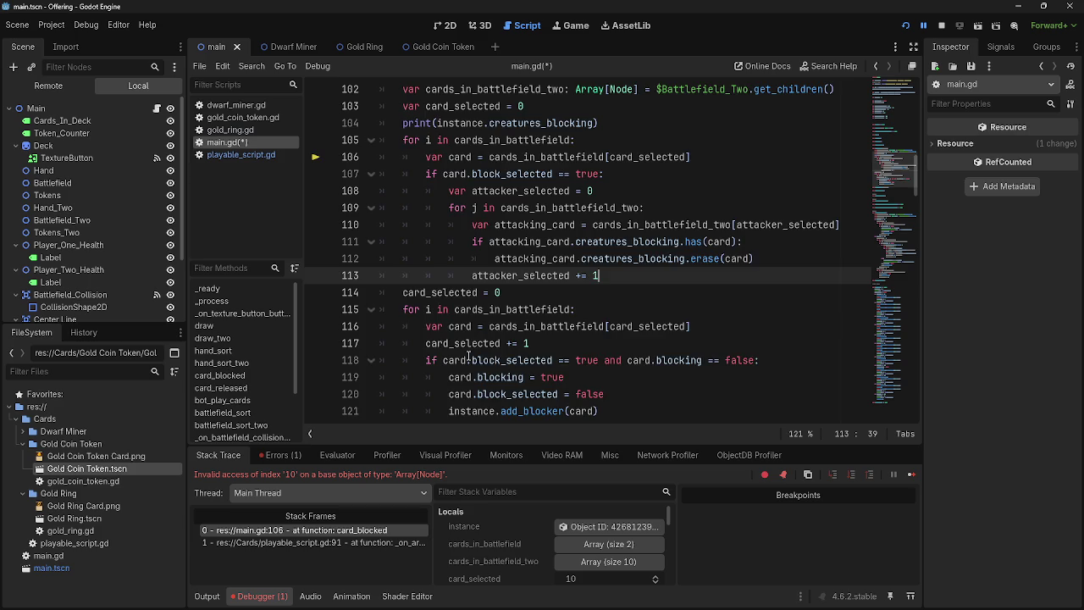
scroll(468, 356, up, 2)
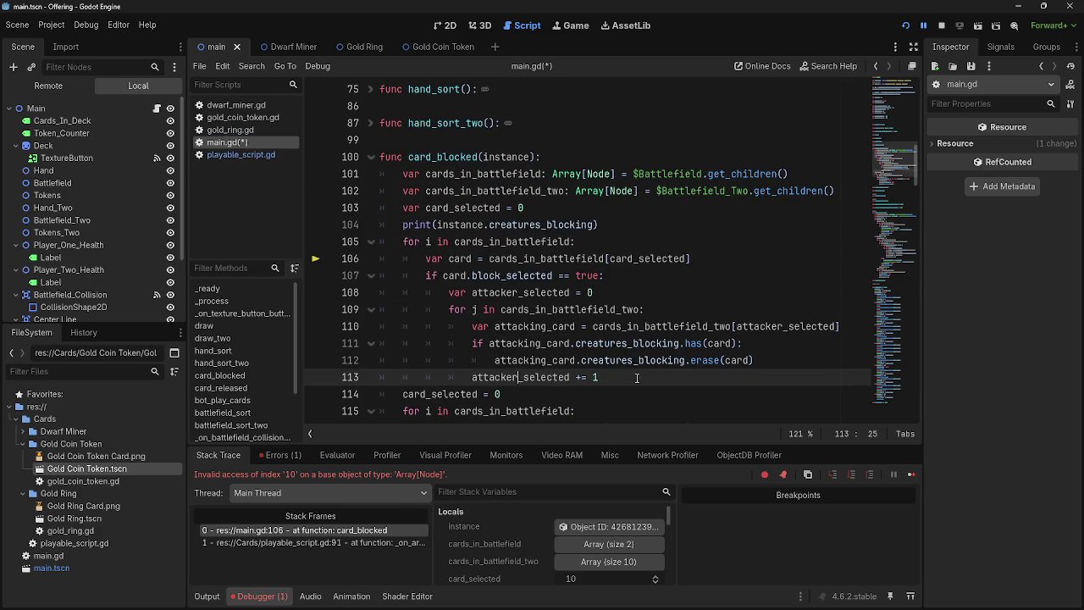
double_click(525, 377)
click(515, 377)
double_click(515, 377)
click(512, 377)
double_click(513, 378)
click(517, 376)
double_click(526, 377)
click(527, 377)
double_click(532, 377)
click(537, 378)
double_click(536, 378)
click(517, 377)
double_click(517, 377)
click(539, 377)
double_click(538, 377)
click(631, 378)
double_click(631, 379)
click(631, 379)
double_click(559, 378)
click(560, 378)
double_click(508, 379)
click(560, 377)
key(F5)
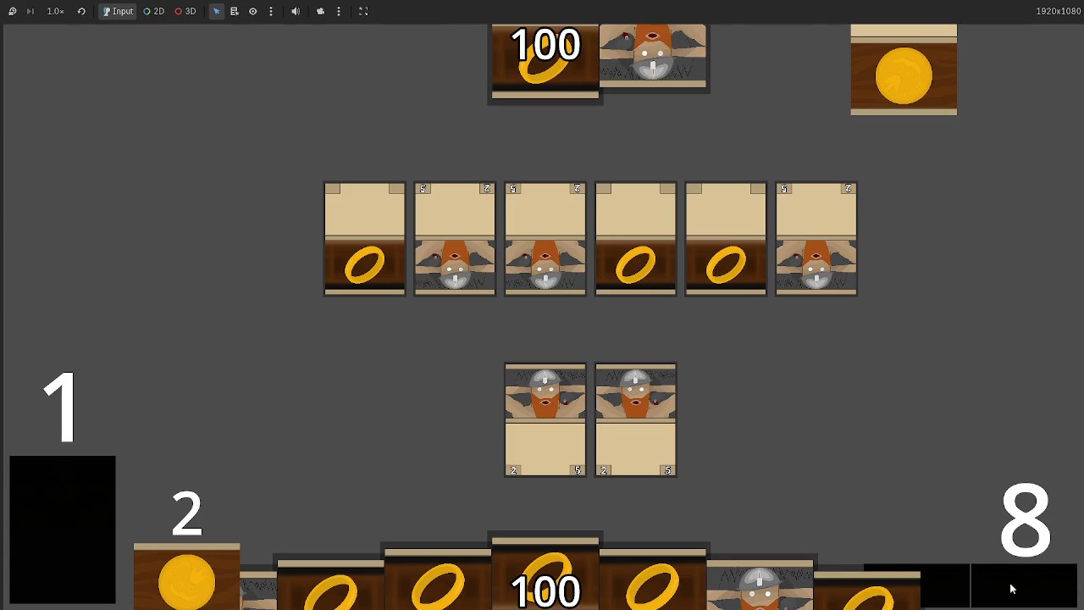
Resolve the attack turn in the game, then return to main.gd and highlight every attacker_selected use
click(1010, 589)
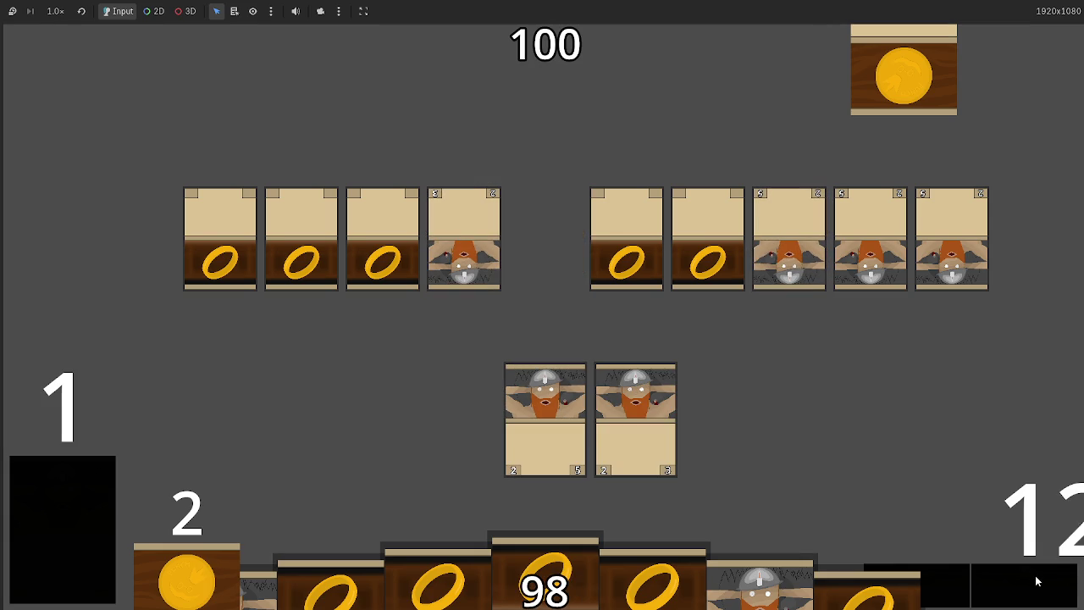
click(1037, 581)
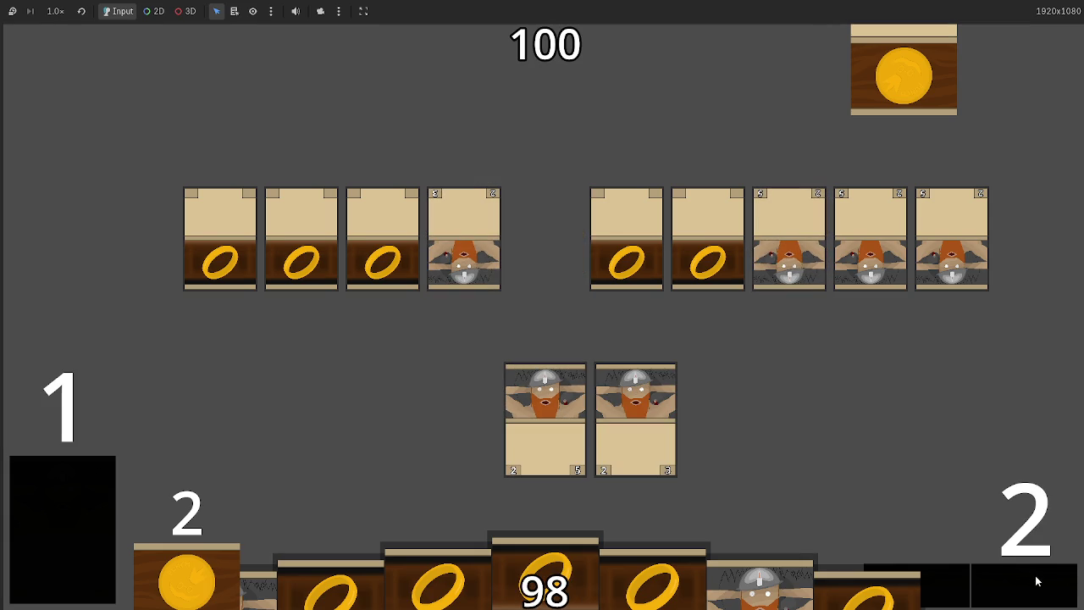
key(alt+Tab)
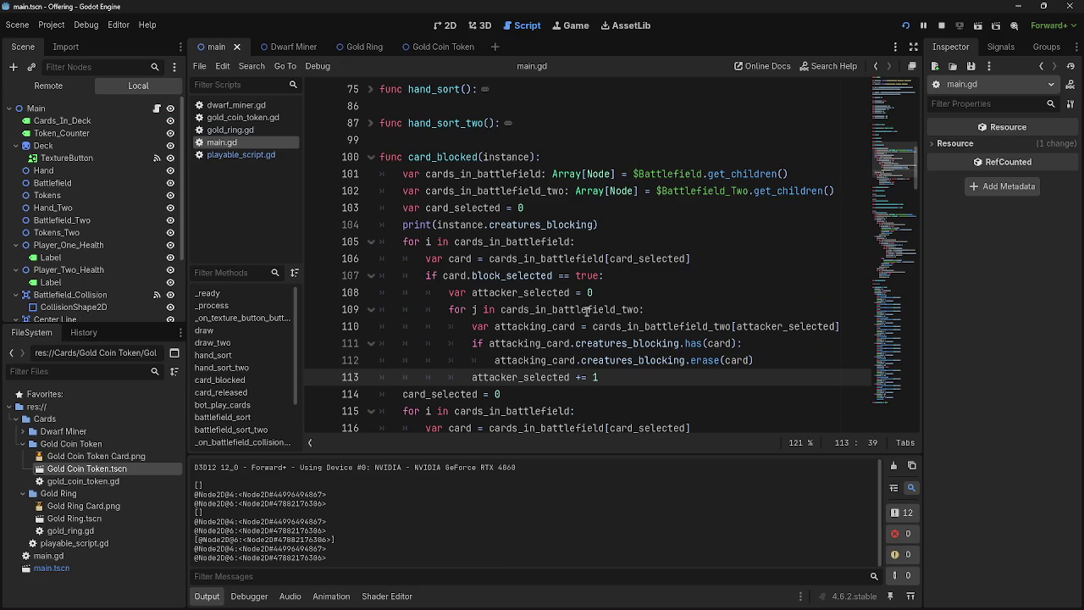
double_click(520, 377)
Insert a print(card) line inside the has(card) check, directly above erase(card)
click(656, 381)
click(692, 360)
click(705, 376)
click(770, 359)
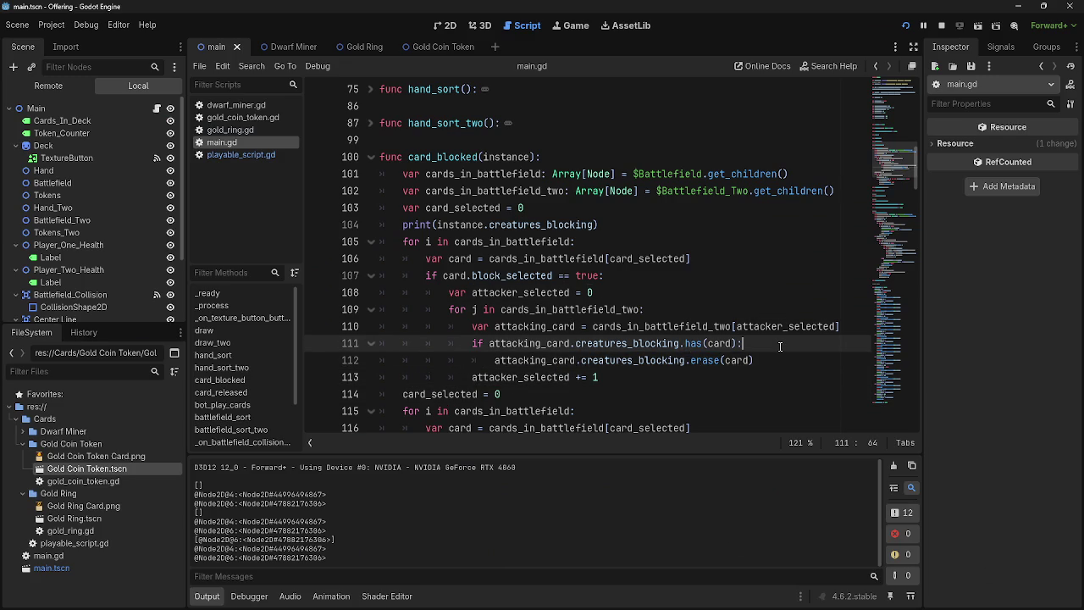
key(ctrl+shift+Return)
text(print)
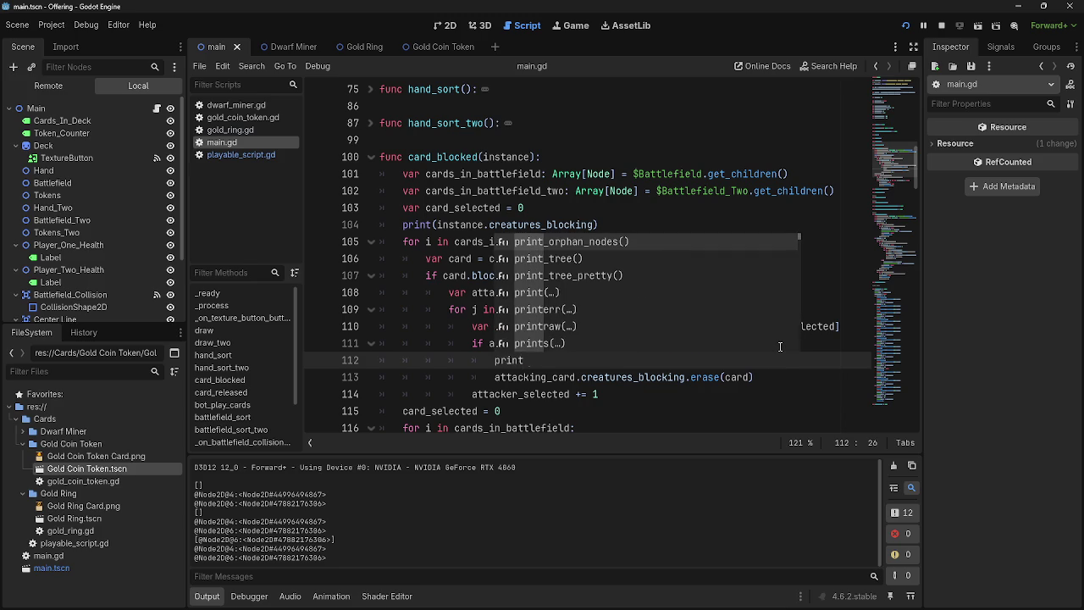
text((carddc)
key(BackSpace)
key(BackSpace)
text())
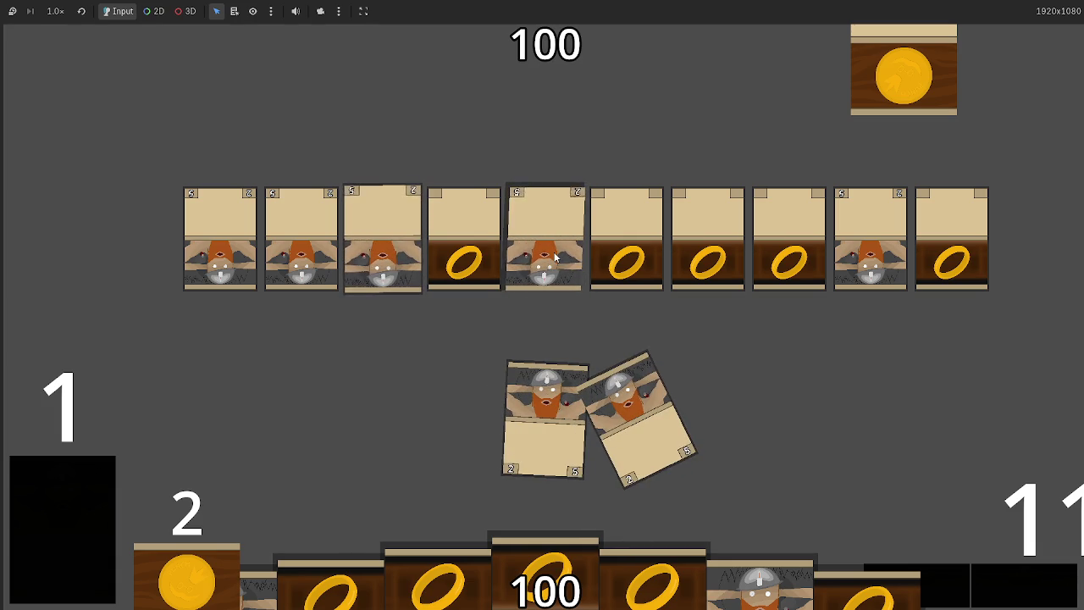
Stop the running game with F8 and check the blocked cards in the Output log
key(F8)
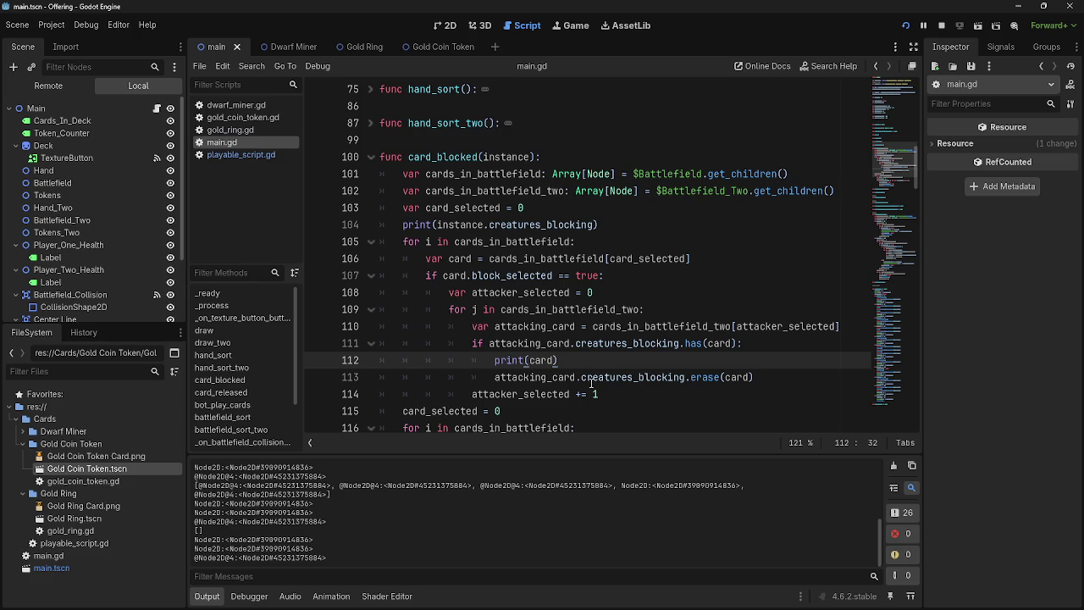
Delete the print(instance.creatures_blocking) line, then stop and relaunch the game for a new test
drag(616, 224, 341, 220)
key(BackSpace)
key(BackSpace)
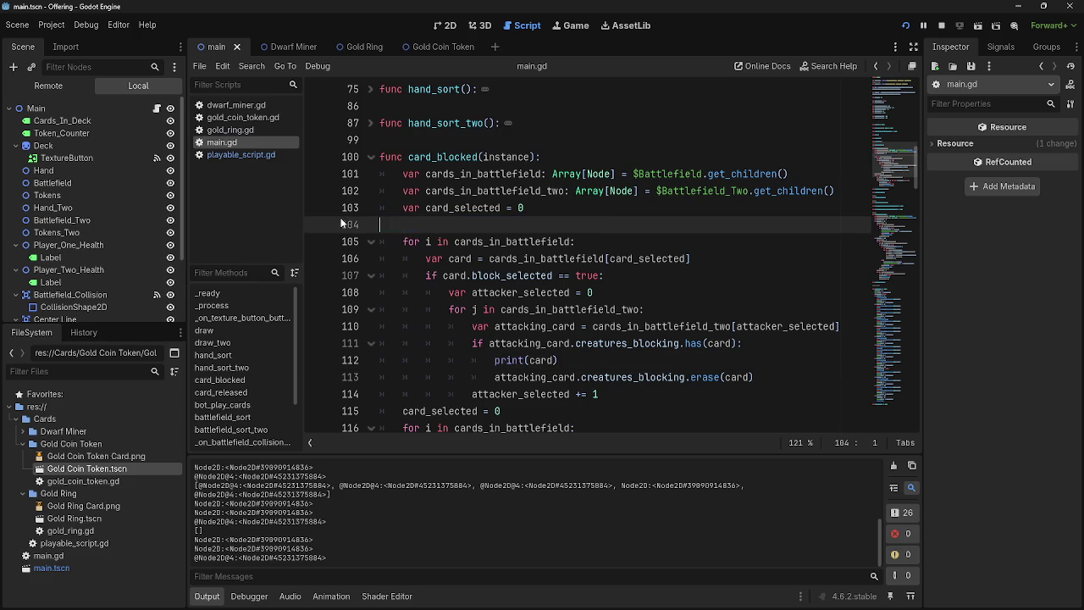
double_click(542, 343)
double_click(508, 343)
click(585, 332)
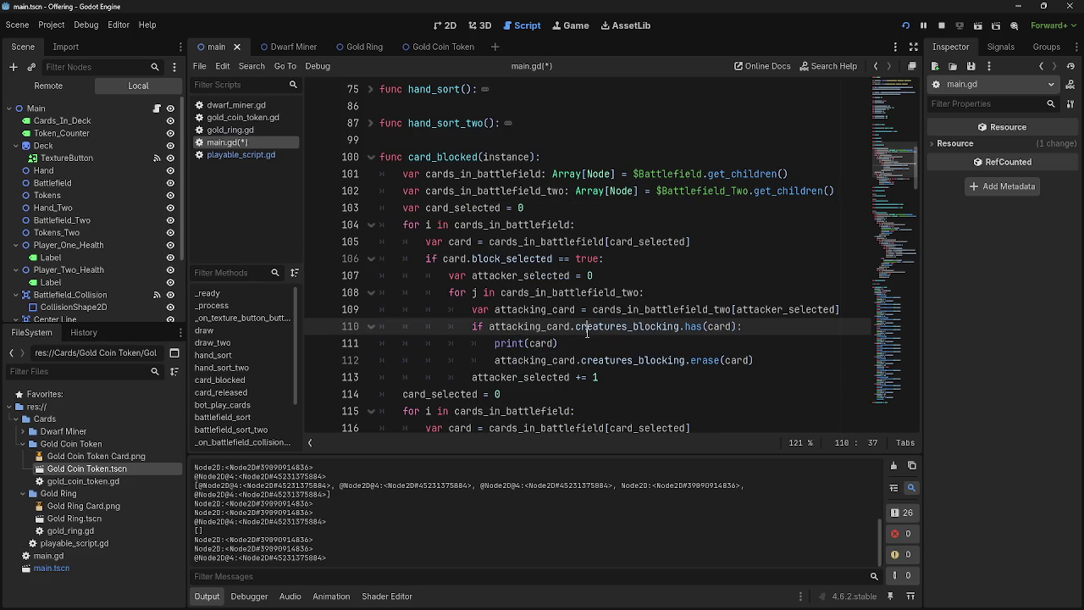
click(942, 26)
click(905, 26)
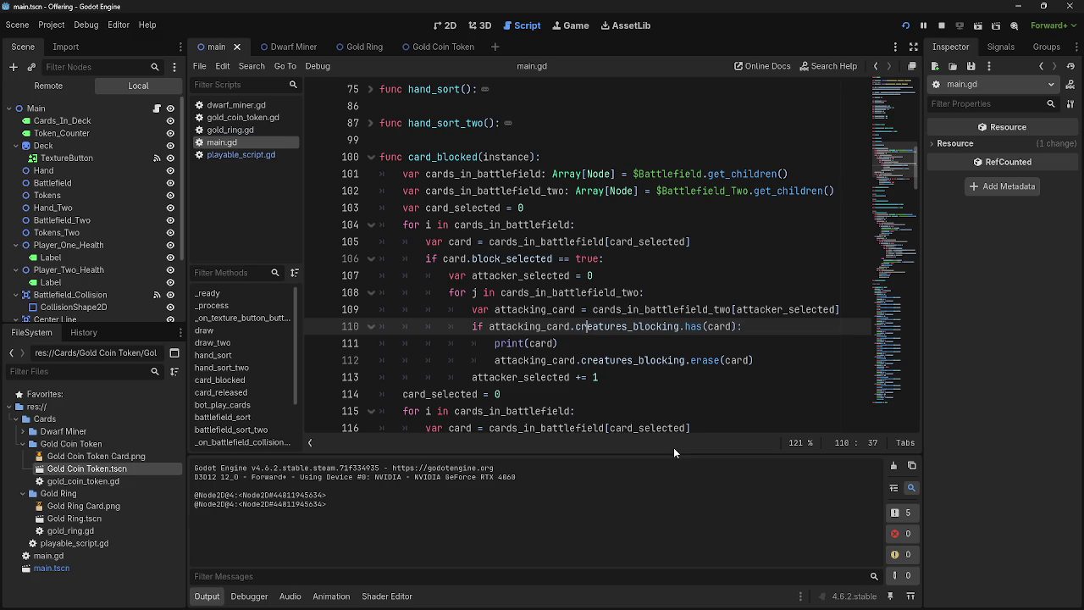
Block in the running game, compare the printed card in Output, then stop the game with F8
double_click(538, 346)
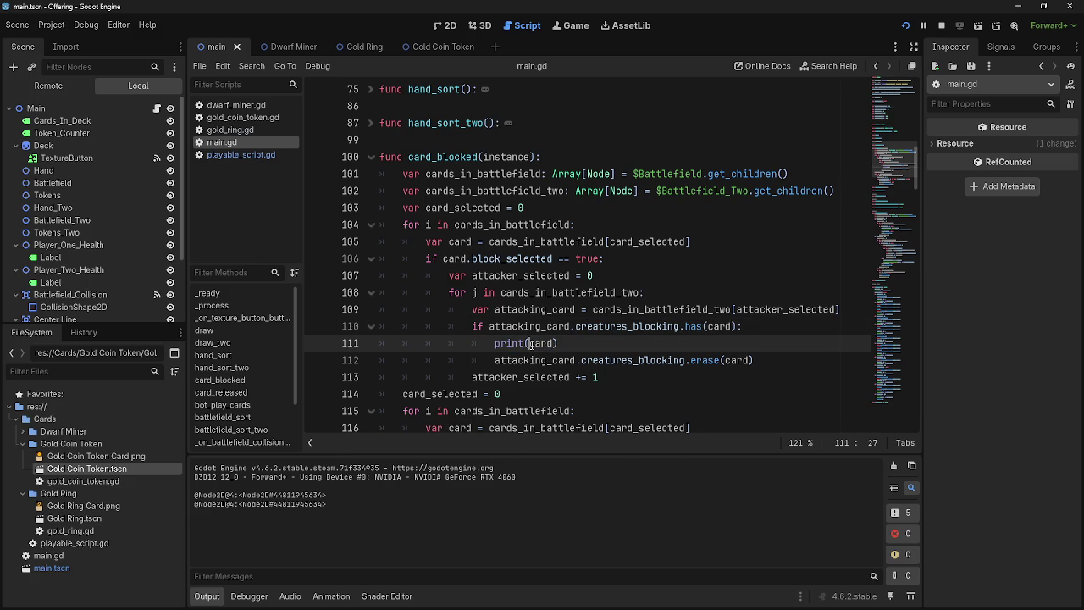
click(559, 343)
key(alt+Tab)
key(alt+Tab)
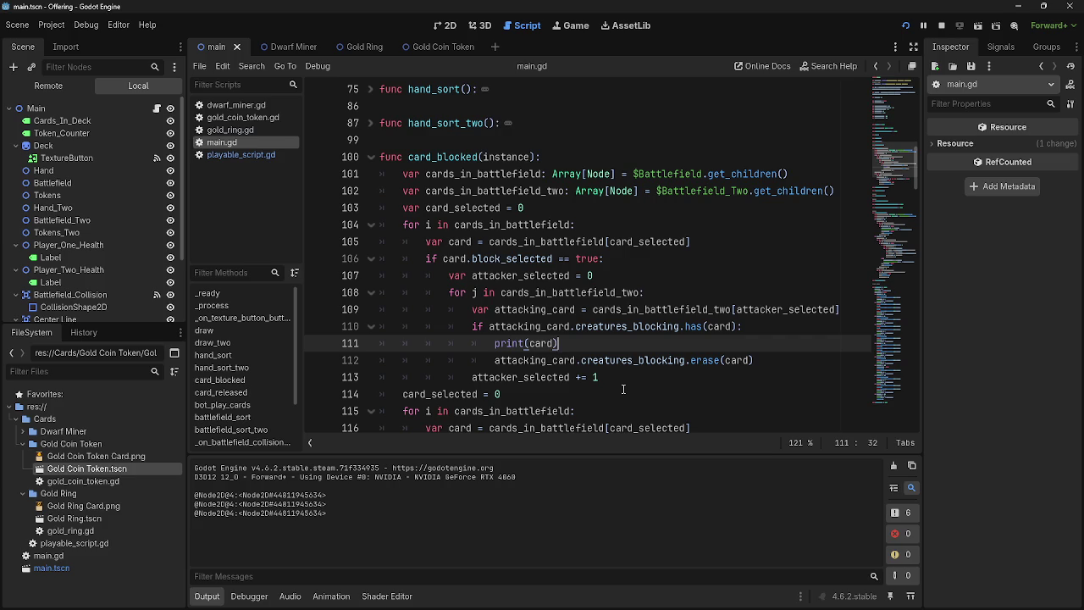
key(alt+Tab)
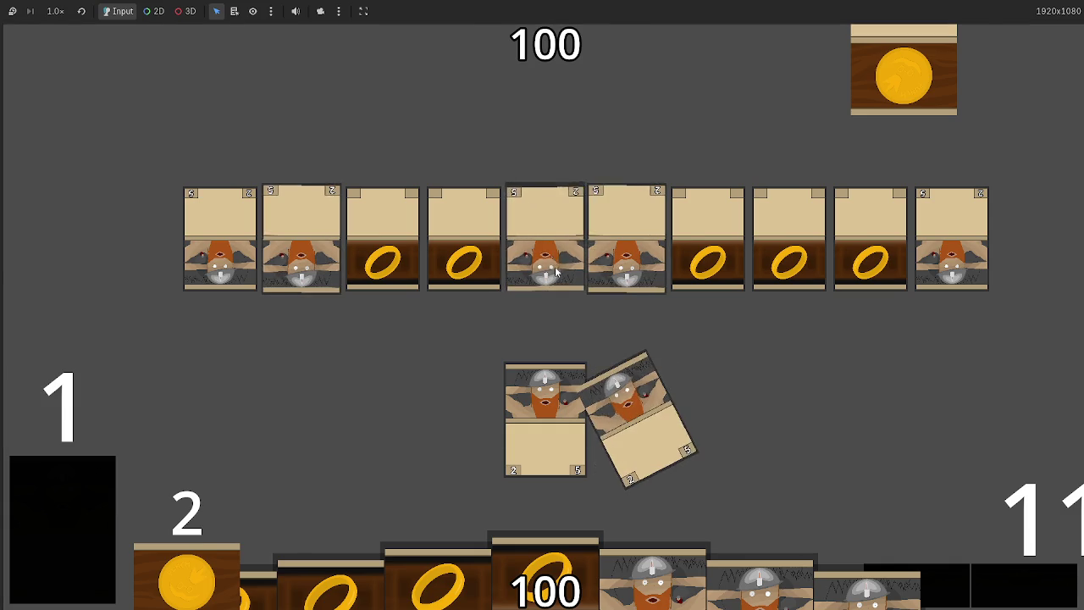
key(alt+Tab)
key(alt+Tab)
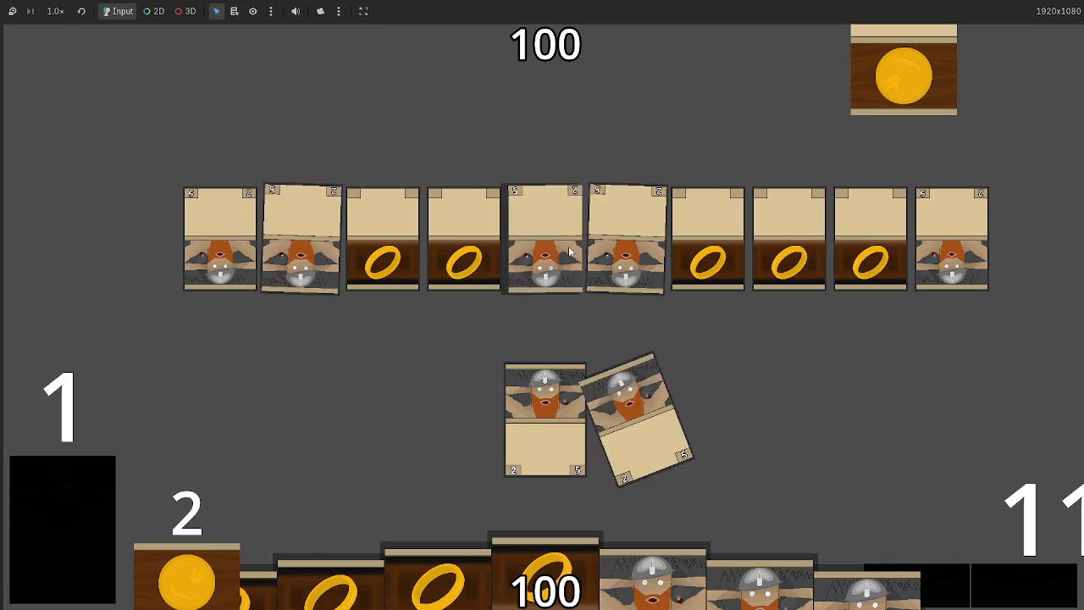
key(alt+Tab)
key(alt+Tab)
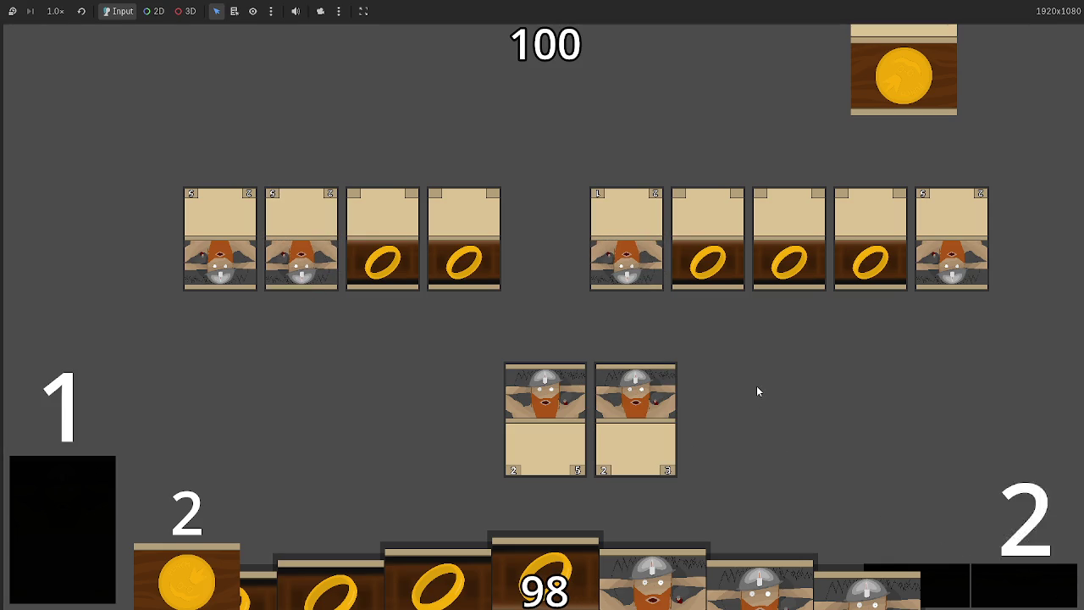
key(F8)
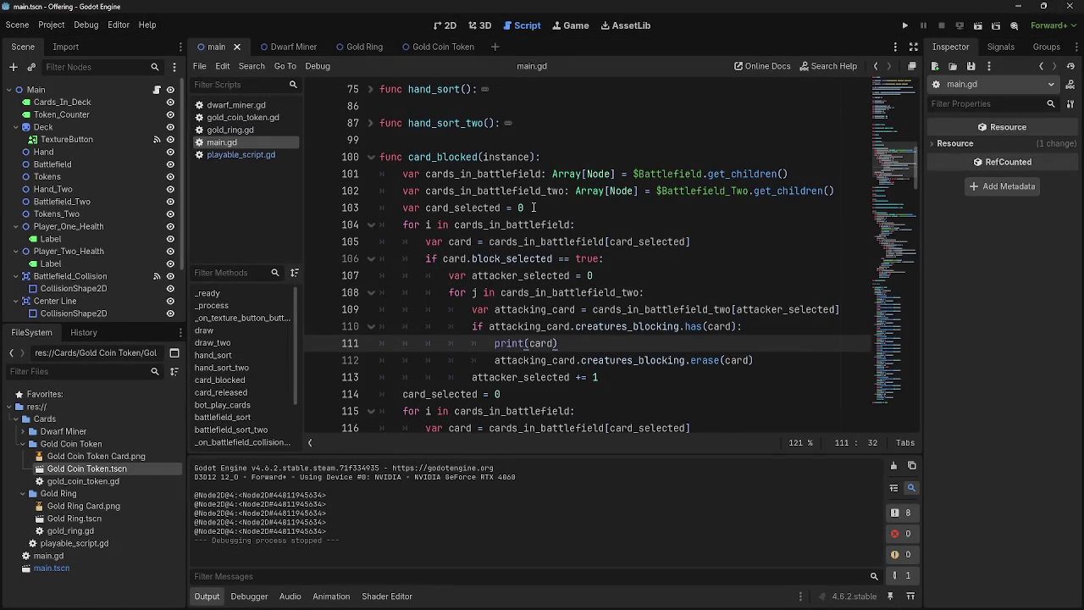
Inspect the print(card) and erase(card) lines, highlighting every use of card, leaving them unchanged
click(555, 209)
click(722, 360)
click(732, 360)
double_click(733, 360)
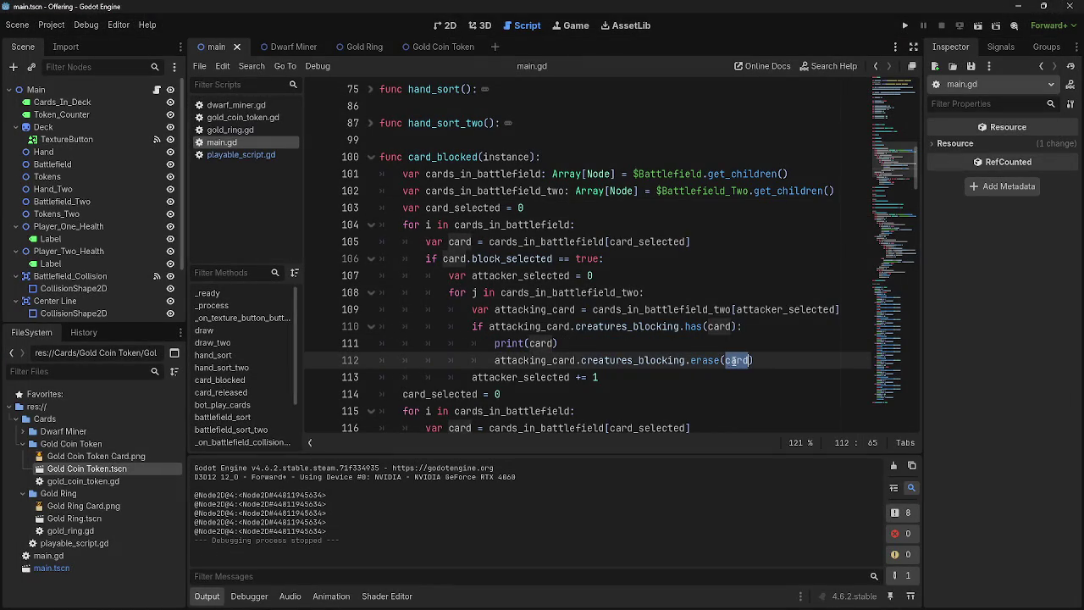
click(571, 342)
triple_click(566, 343)
click(566, 343)
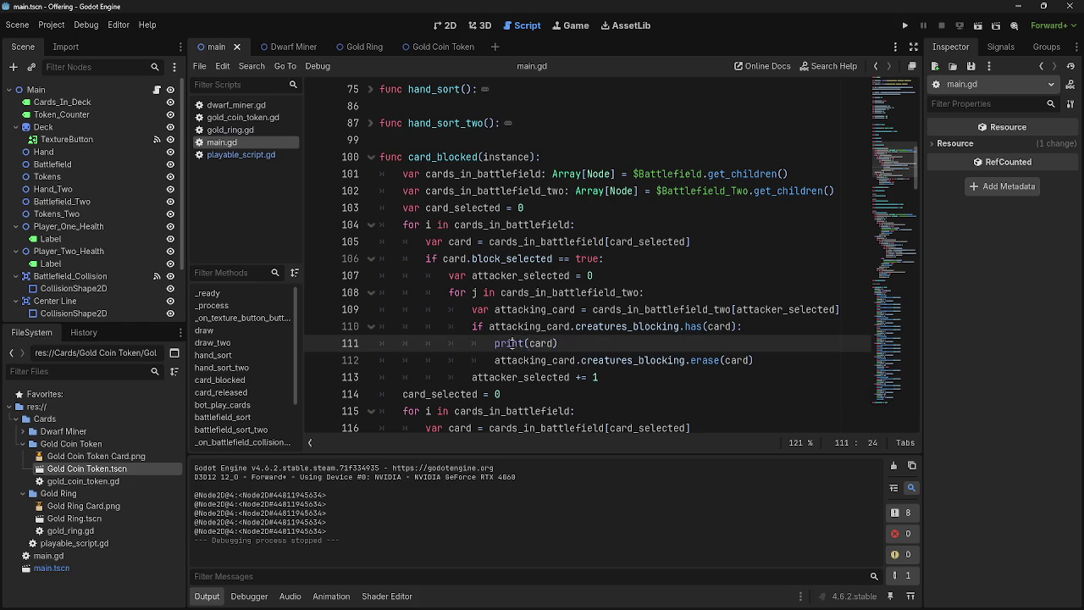
double_click(543, 343)
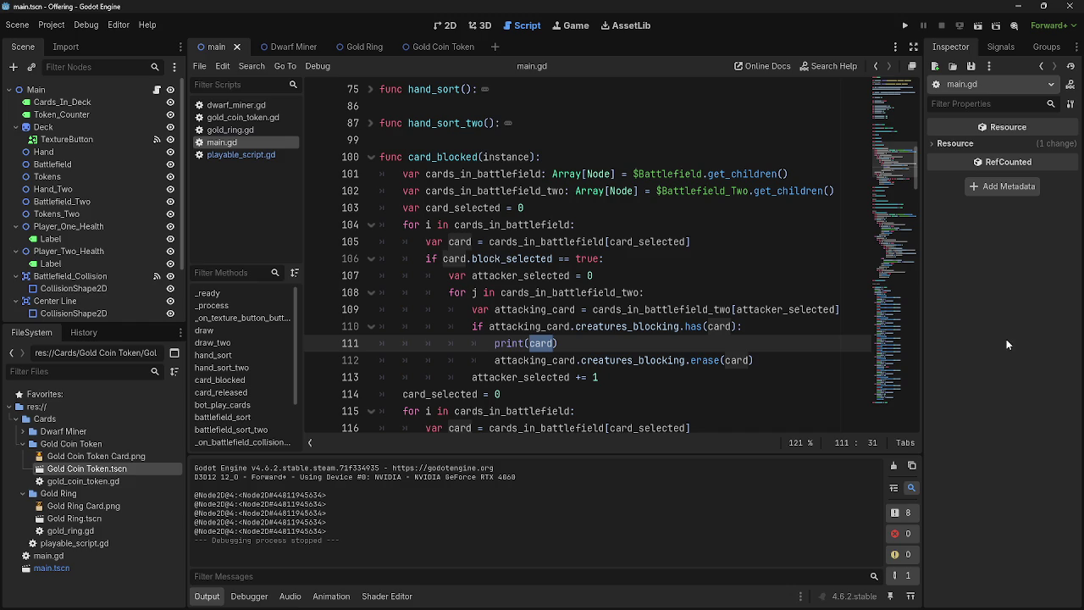
click(563, 359)
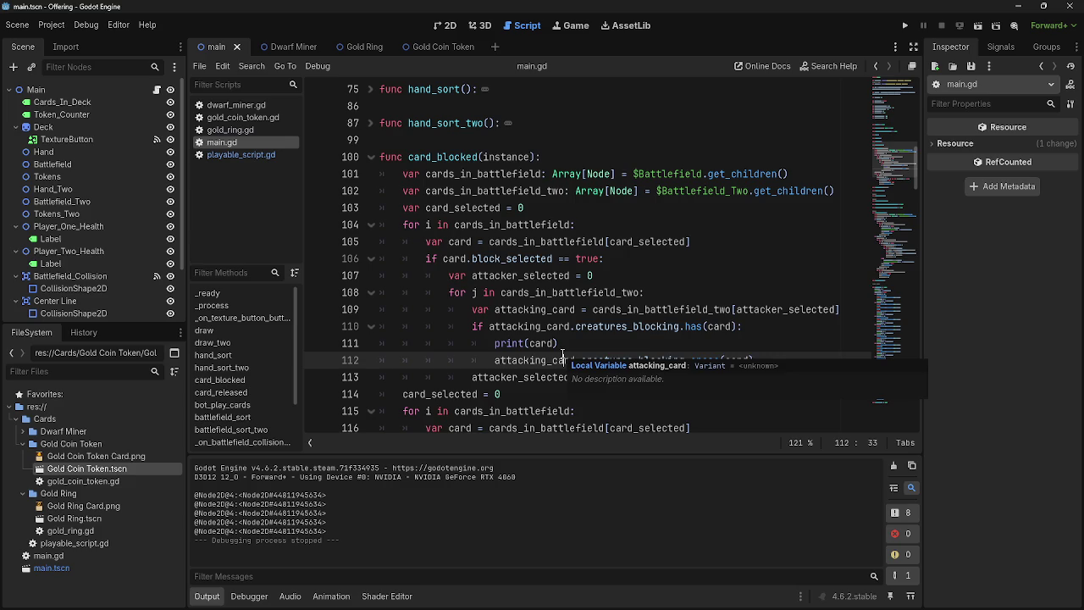
Close the leftover Paint sketch without saving it
key(alt+Tab)
key(alt+Tab)
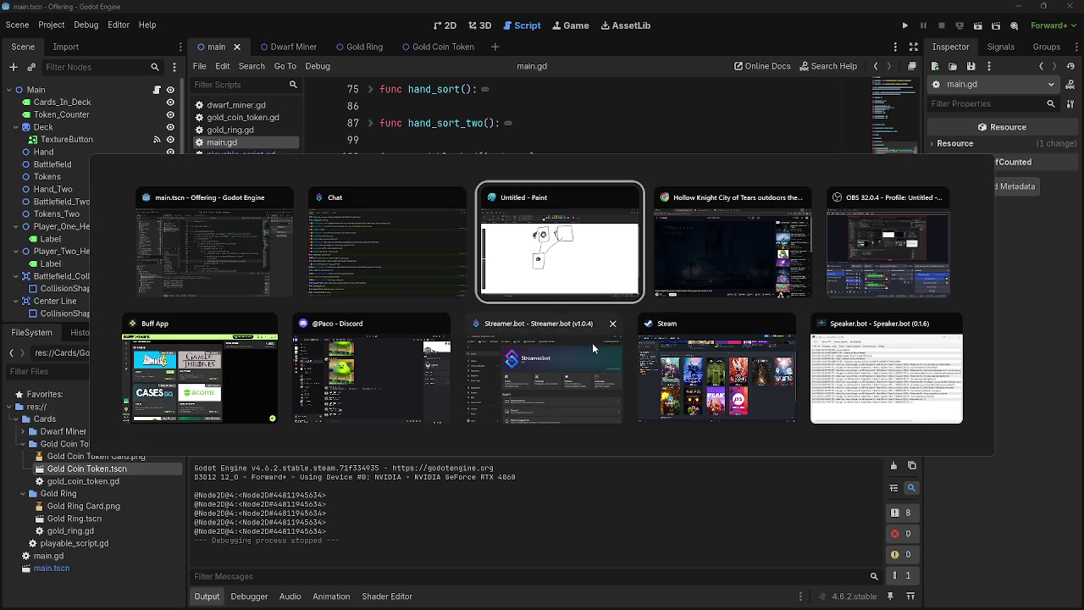
key(Delete)
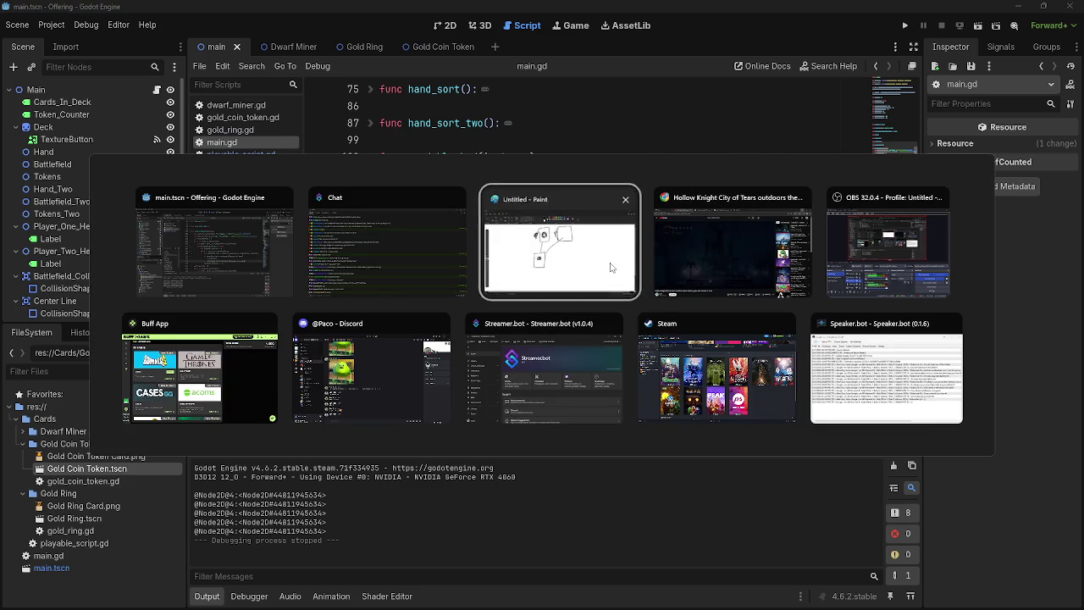
click(551, 334)
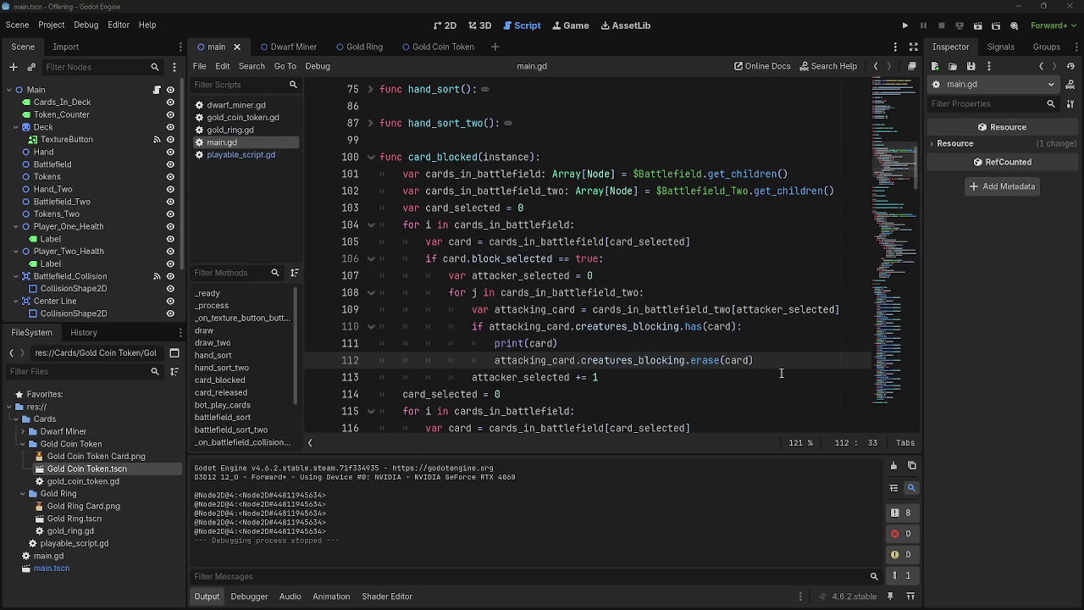